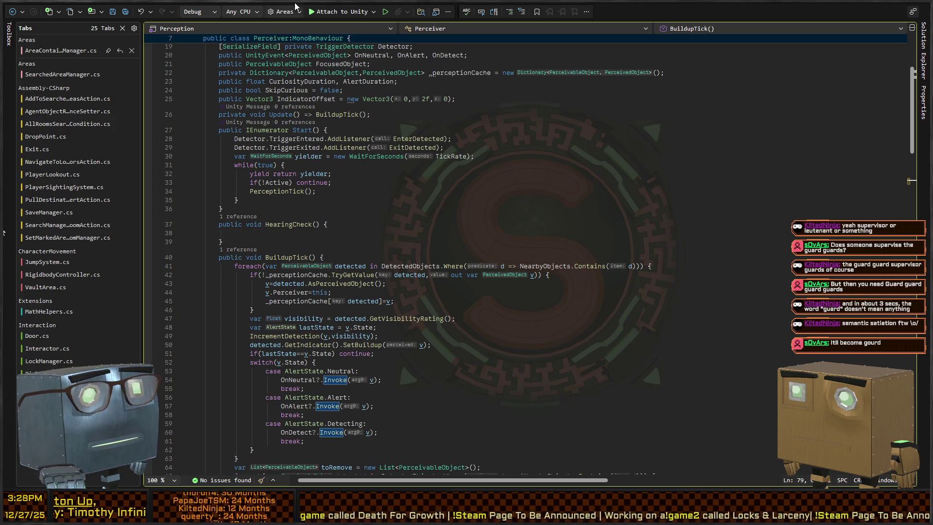
Scroll to the top of the Perceiver.cs class, then return to the Unity Editor
{"action": "scroll", "coordinate": [333, 203], "scroll_direction": "up", "scroll_amount": 5}
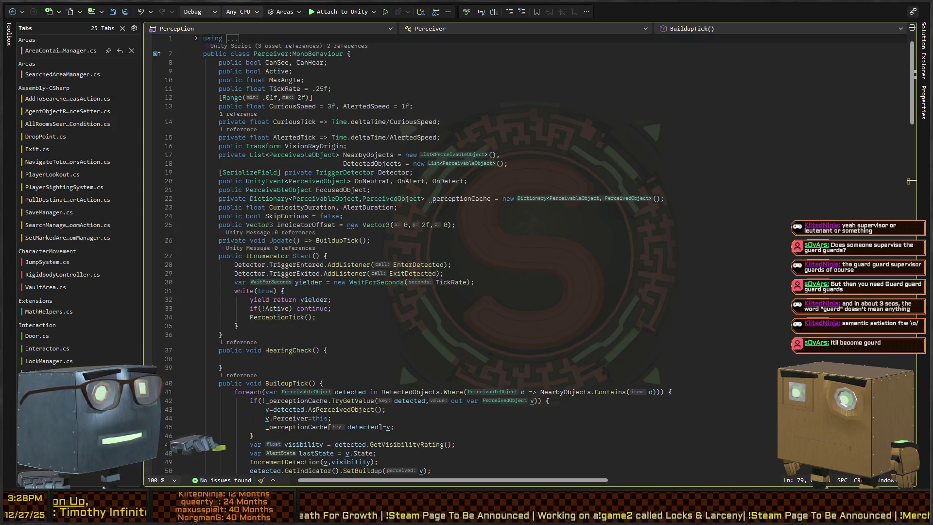
{"action": "key", "text": "alt+Tab"}
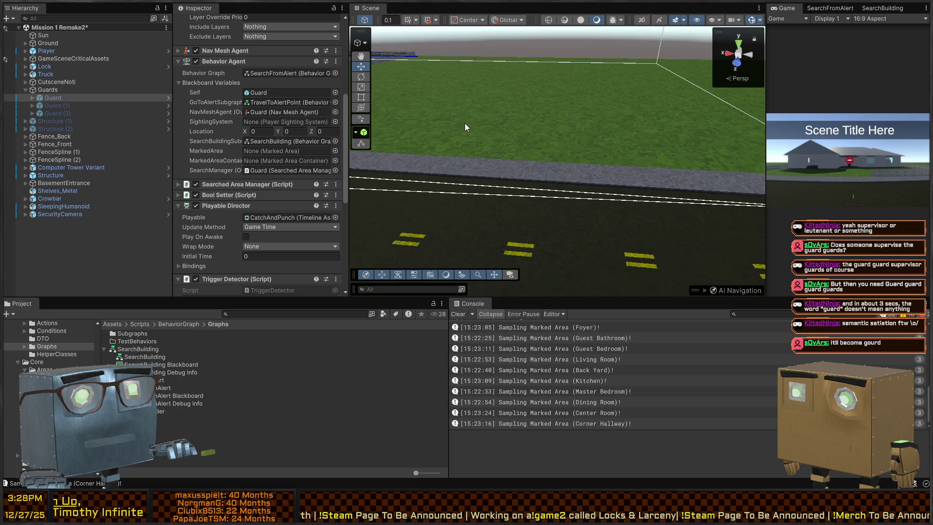
Fly the Scene view toward the car and house, then browse the Project window to Assets/Scripts/BehaviorGraph
{"action": "mouse_move", "coordinate": [505, 119]}
{"action": "left_mouse_down"}
{"action": "mouse_move", "coordinate": [216, 97]}
{"action": "mouse_move", "coordinate": [223, 86]}
{"action": "mouse_move", "coordinate": [216, 119]}
{"action": "mouse_move", "coordinate": [700, 104]}
{"action": "left_mouse_up"}
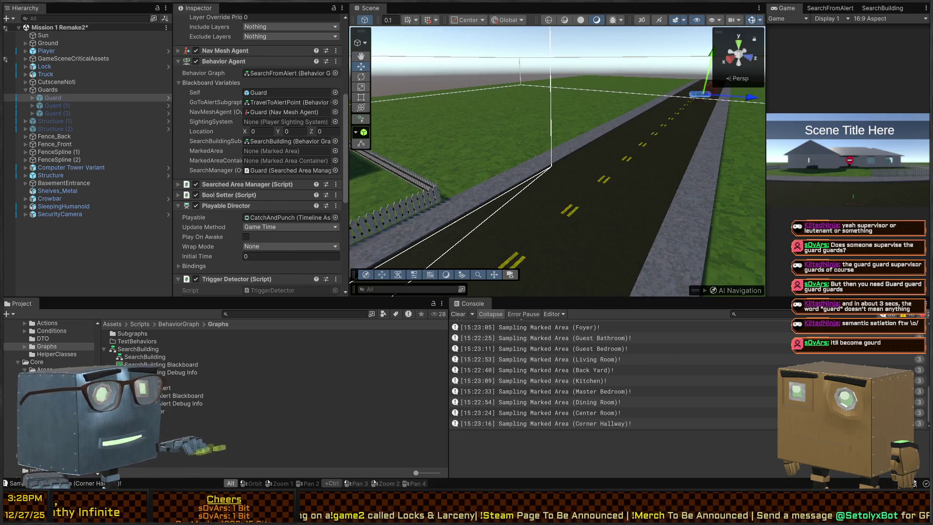
{"action": "key", "text": "alt+Tab"}
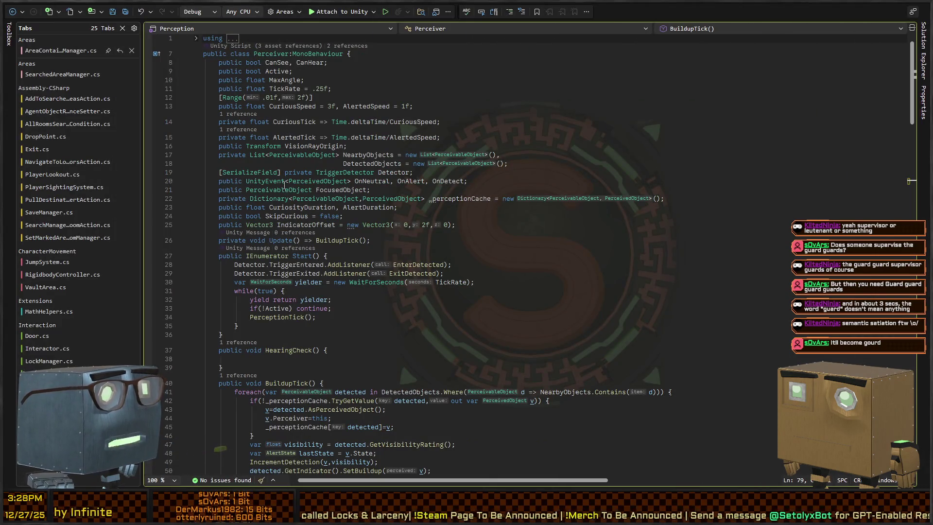
{"action": "key", "text": "alt+Tab"}
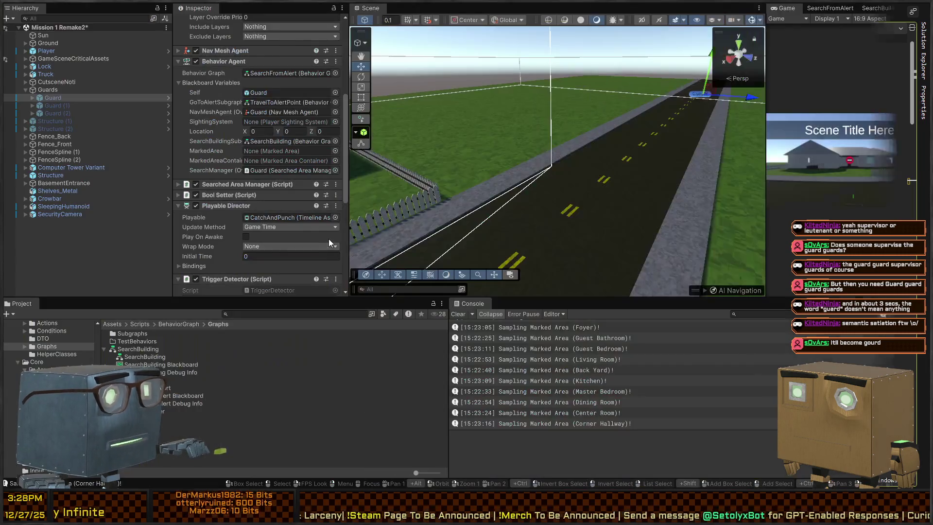
{"action": "scroll", "coordinate": [49, 345], "scroll_direction": "down", "scroll_amount": 3}
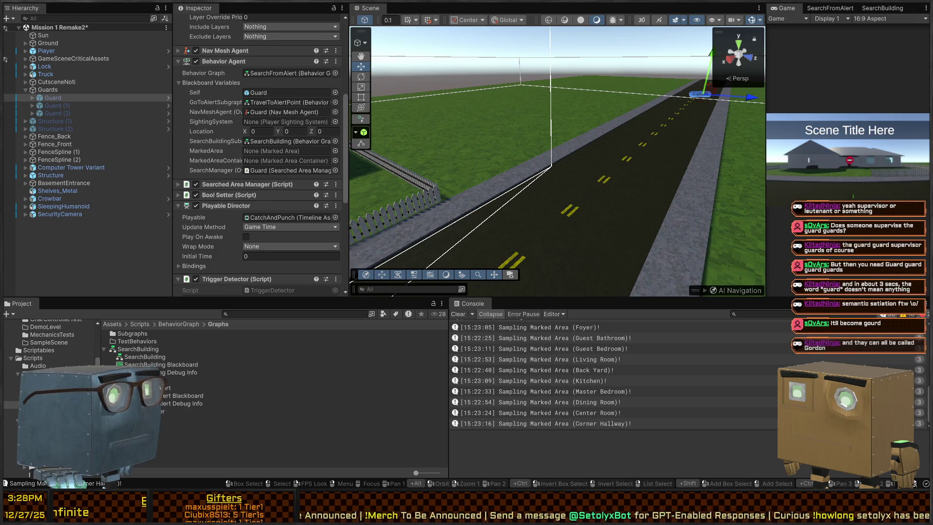
{"action": "left_click", "coordinate": [44, 373]}
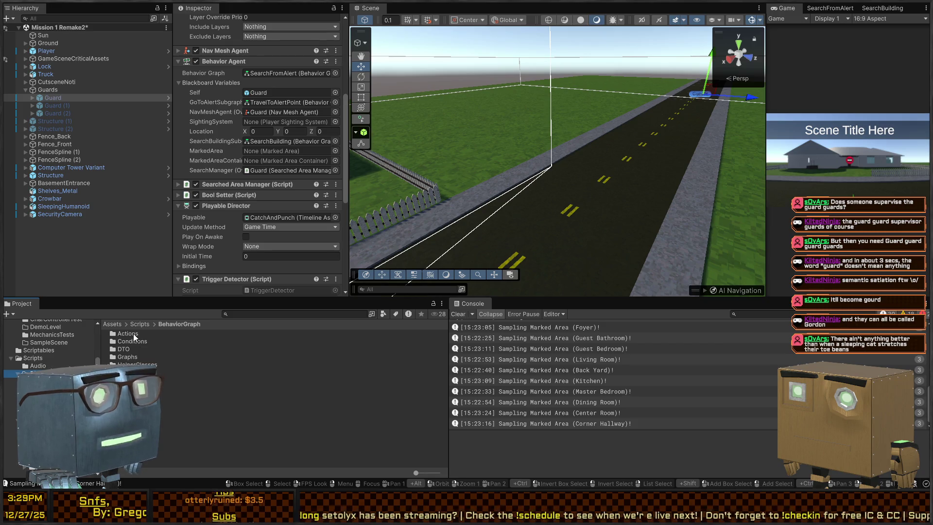
In the Graphs folder, create a Behavior Graph named InvestigateAlert and open it
{"action": "double_click", "coordinate": [136, 358]}
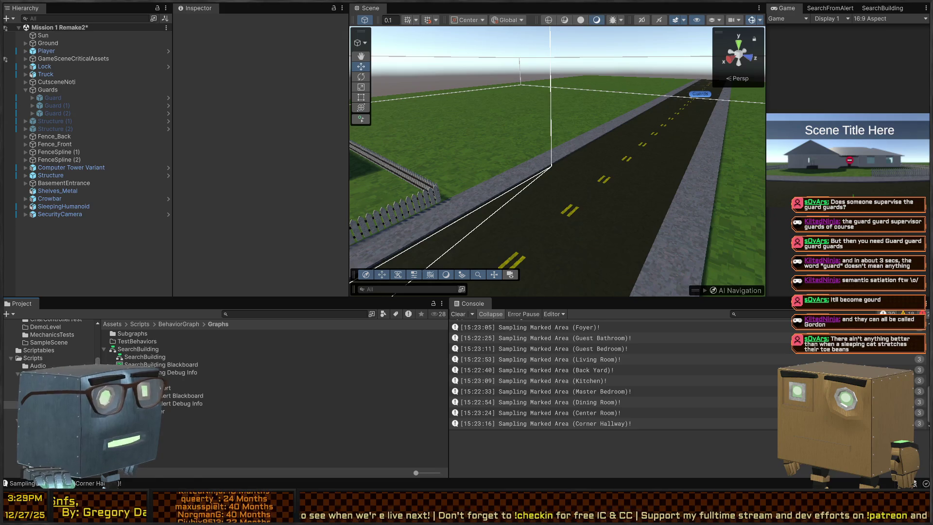
{"action": "left_click", "coordinate": [53, 389]}
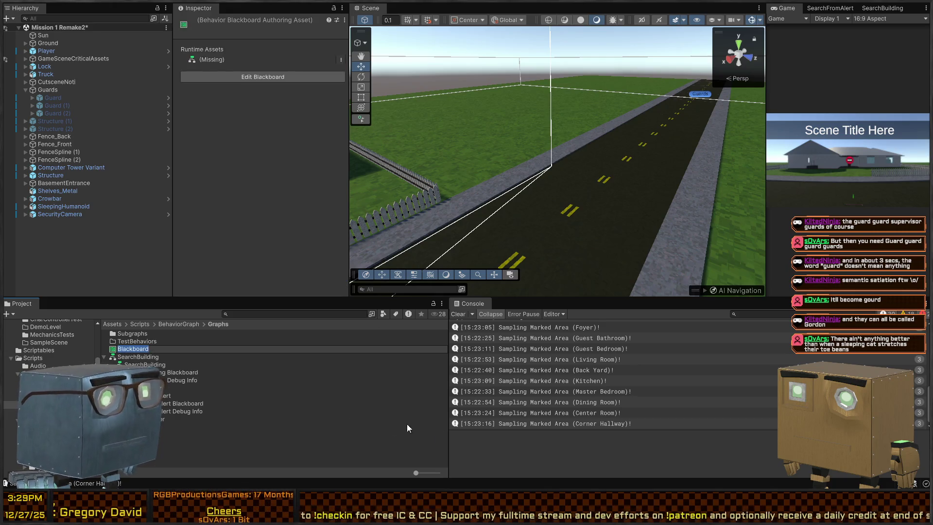
{"action": "key", "text": "Escape"}
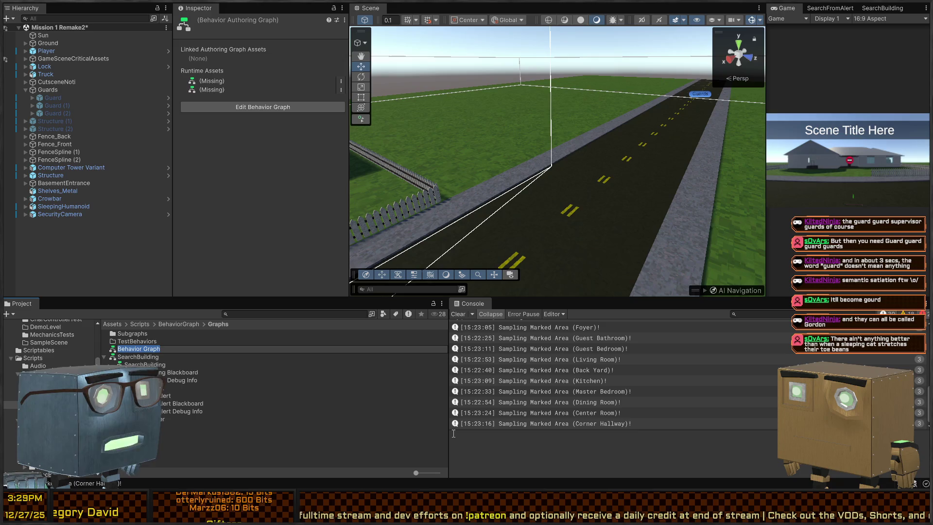
{"action": "type", "text": "Inves"}
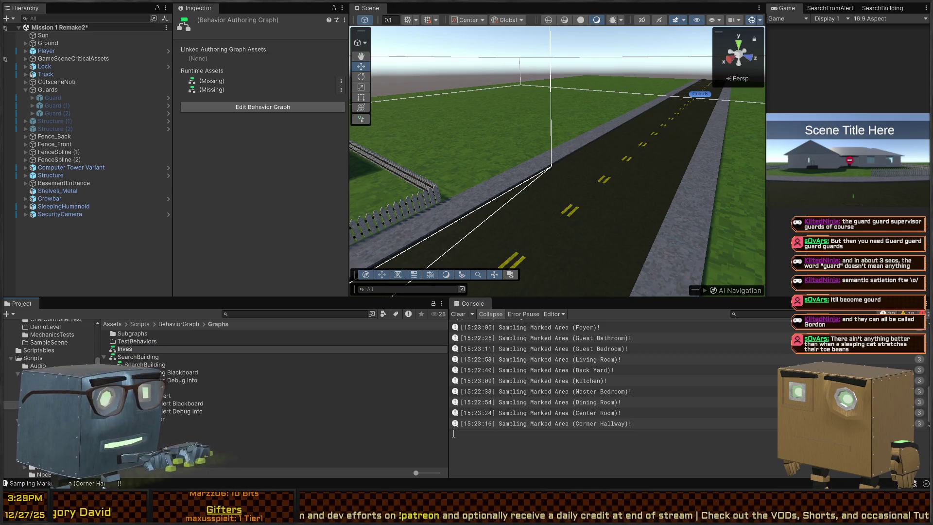
{"action": "type", "text": "tigateAlert"}
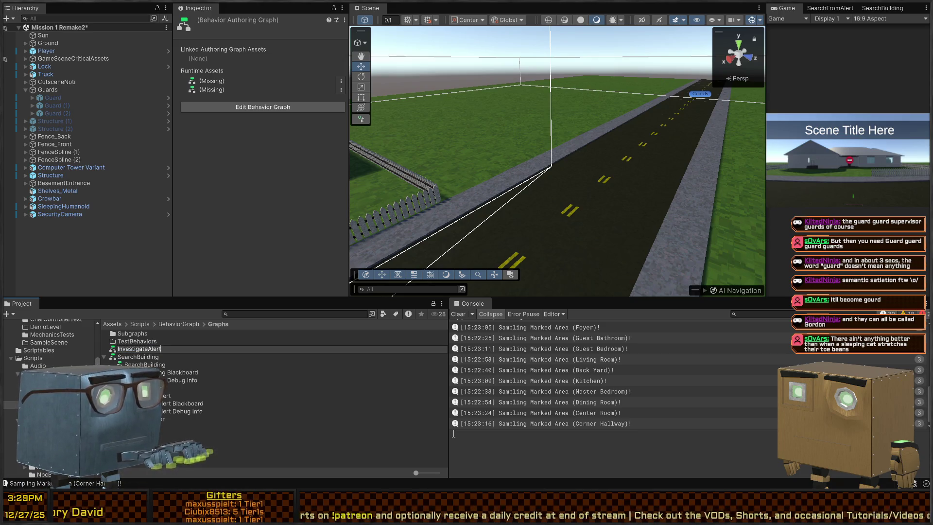
{"action": "key", "text": "Return"}
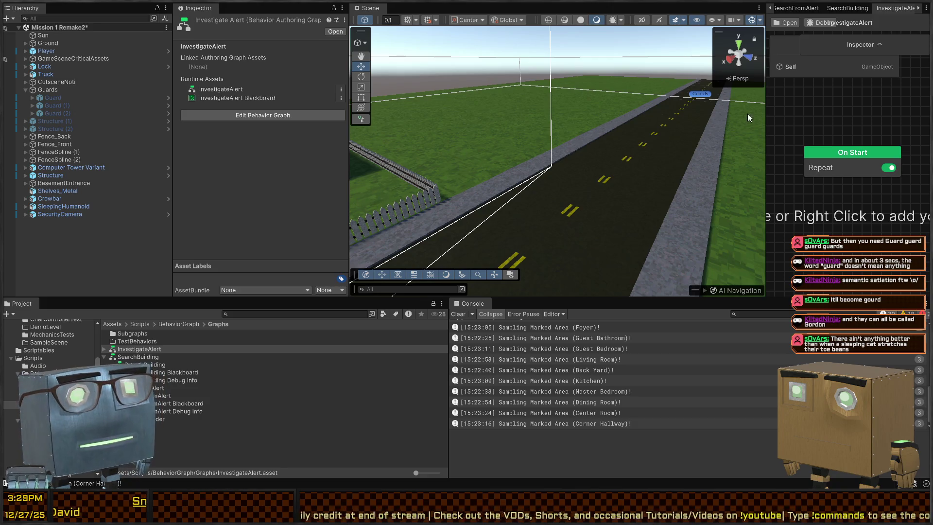
Widen the behavior graph editor and pan the canvas to reposition the On Start node
{"action": "mouse_move", "coordinate": [765, 134]}
{"action": "left_mouse_down"}
{"action": "mouse_move", "coordinate": [325, 137]}
{"action": "mouse_move", "coordinate": [341, 146]}
{"action": "mouse_move", "coordinate": [222, 154]}
{"action": "left_mouse_up"}
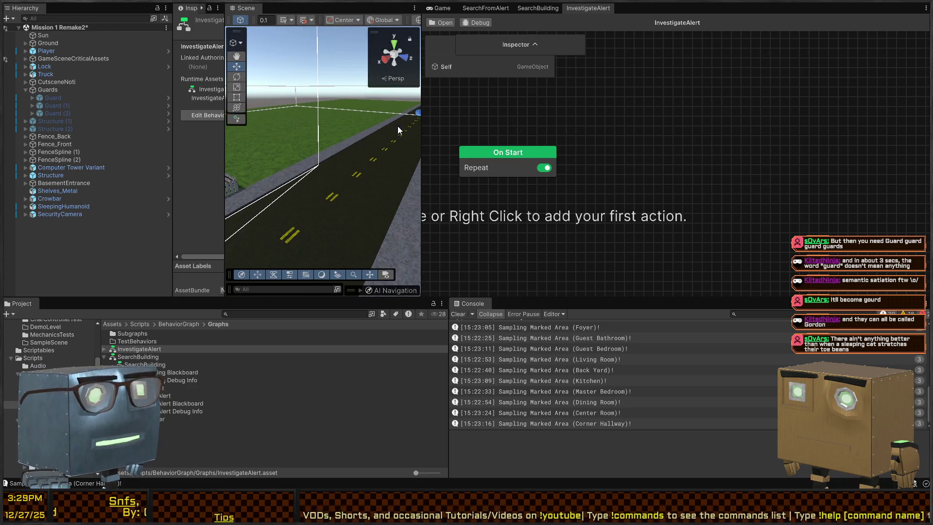
{"action": "left_click_drag", "start_coordinate": [421, 121], "coordinate": [313, 123]}
{"action": "left_click_drag", "start_coordinate": [502, 112], "coordinate": [604, 152]}
{"action": "mouse_move", "coordinate": [473, 171]}
{"action": "left_mouse_down"}
{"action": "mouse_move", "coordinate": [537, 110]}
{"action": "mouse_move", "coordinate": [458, 86]}
{"action": "left_mouse_up"}
Dock the graph inspector under a taller blackboard and move the On Start node higher
{"action": "mouse_move", "coordinate": [458, 46]}
{"action": "left_mouse_down"}
{"action": "mouse_move", "coordinate": [376, 94]}
{"action": "mouse_move", "coordinate": [391, 179]}
{"action": "mouse_move", "coordinate": [369, 220]}
{"action": "mouse_move", "coordinate": [374, 154]}
{"action": "mouse_move", "coordinate": [364, 152]}
{"action": "left_mouse_up"}
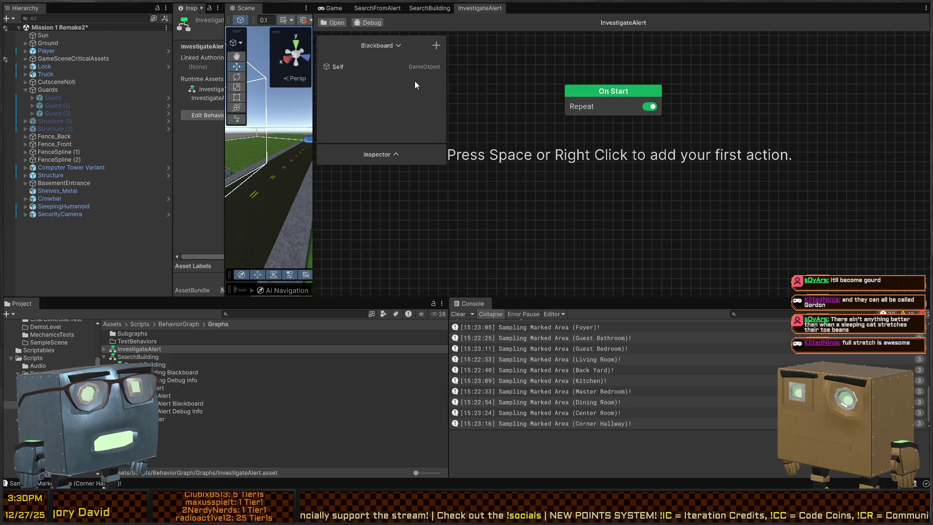
{"action": "left_click_drag", "start_coordinate": [429, 151], "coordinate": [397, 195]}
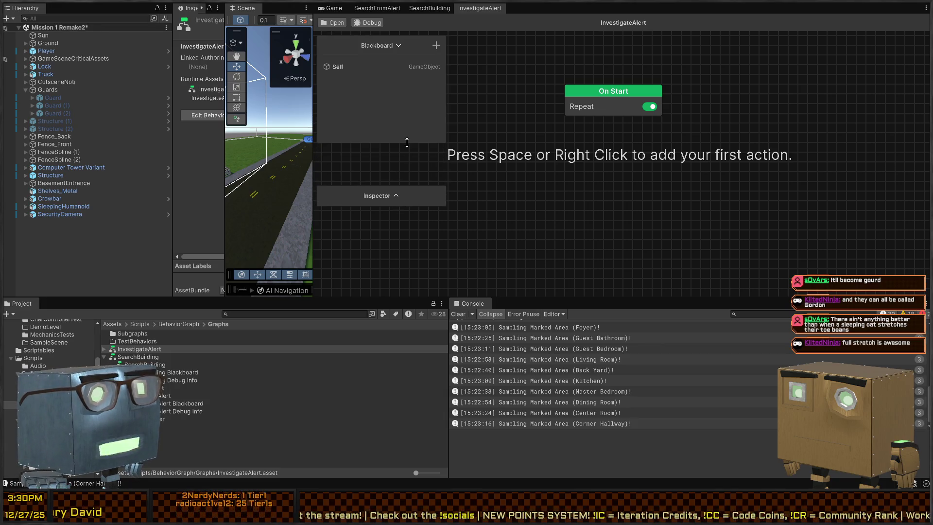
{"action": "mouse_move", "coordinate": [408, 146]}
{"action": "left_mouse_down"}
{"action": "mouse_move", "coordinate": [394, 193]}
{"action": "mouse_move", "coordinate": [395, 181]}
{"action": "left_mouse_up"}
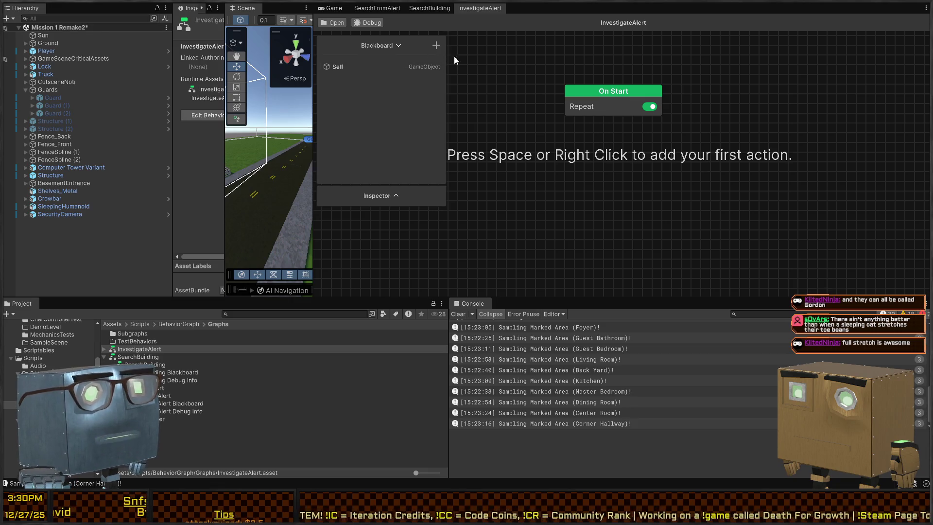
{"action": "mouse_move", "coordinate": [613, 89]}
{"action": "left_mouse_down"}
{"action": "mouse_move", "coordinate": [613, 51]}
{"action": "mouse_move", "coordinate": [610, 125]}
{"action": "mouse_move", "coordinate": [620, 84]}
{"action": "left_mouse_up"}
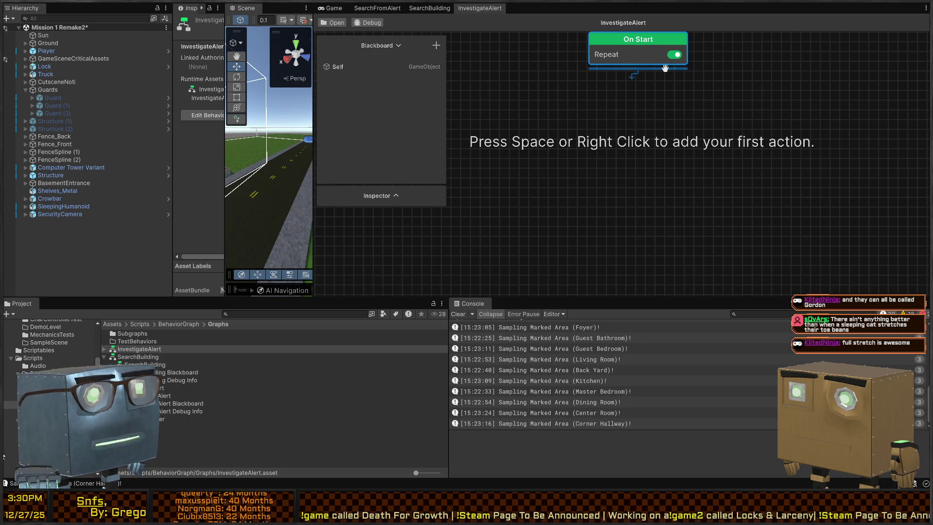
{"action": "left_click_drag", "start_coordinate": [689, 102], "coordinate": [703, 124]}
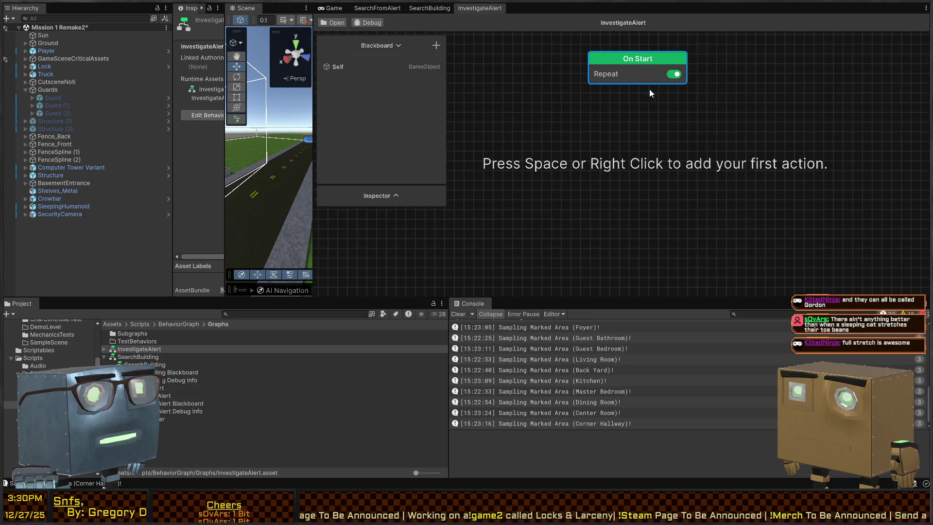
{"action": "left_click_drag", "start_coordinate": [636, 104], "coordinate": [611, 121]}
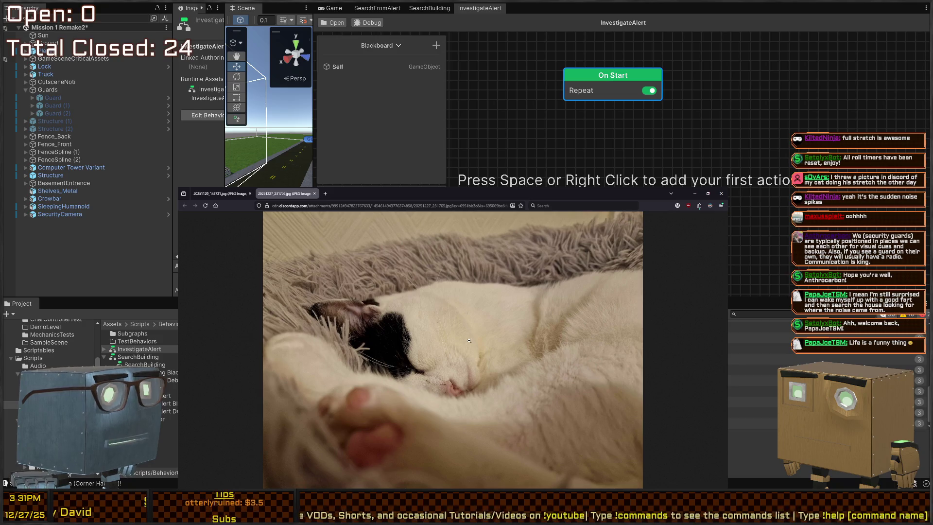
View the other cat photo, dismiss the greeting popup, and close the browser window
{"action": "key", "text": "ctrl+shift+Tab"}
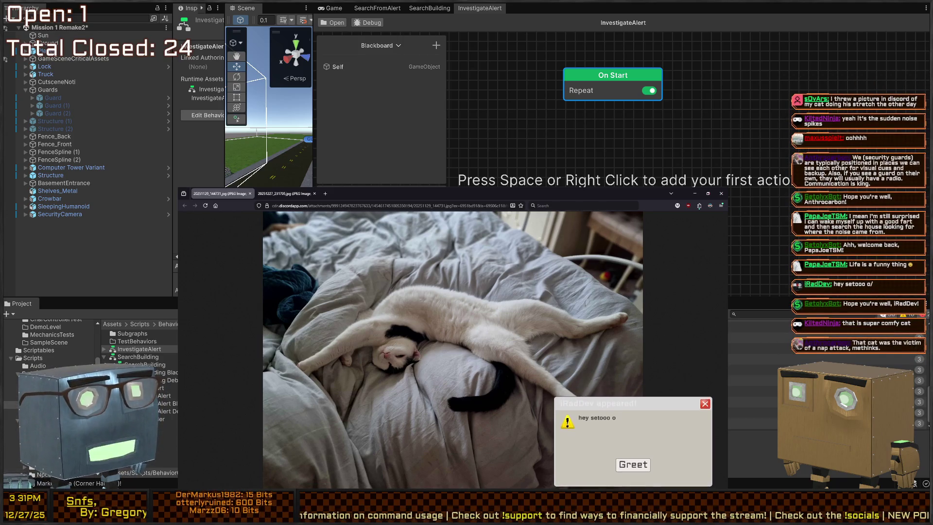
{"action": "left_click", "coordinate": [621, 467]}
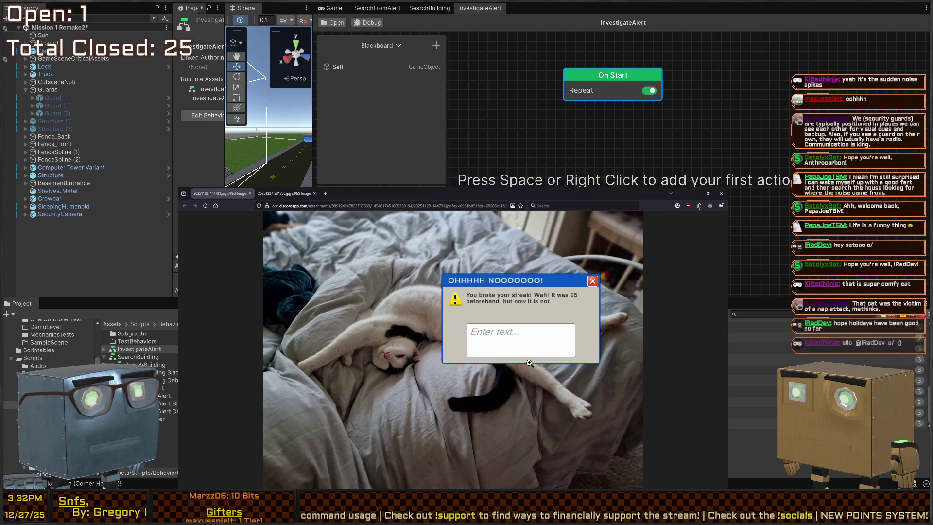
{"action": "key", "text": "ctrl+w"}
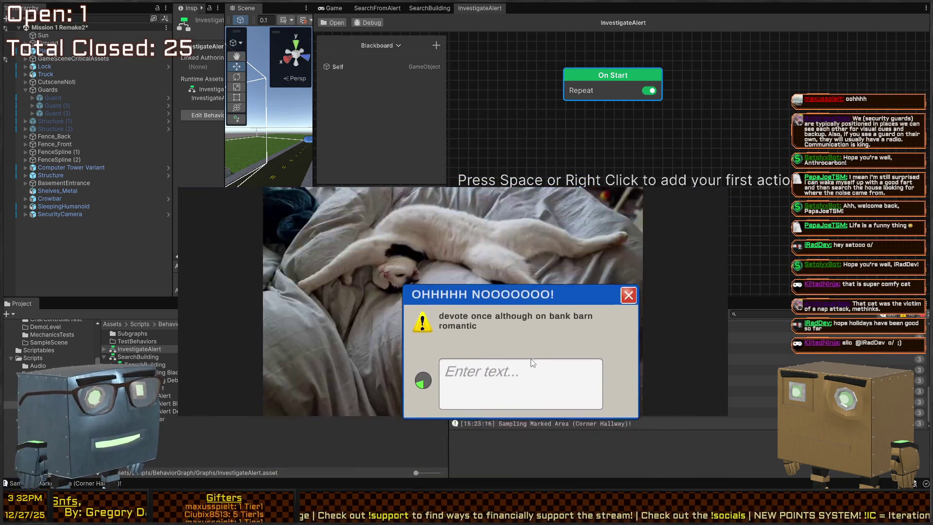
{"action": "key", "text": "ctrl+w"}
{"action": "type", "text": "dev"}
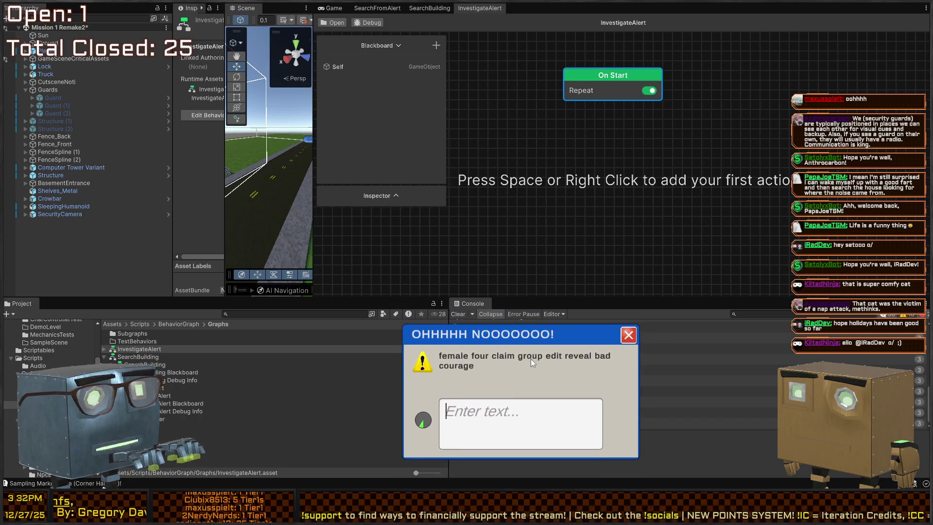
{"action": "type", "text": "female four claim group ed"}
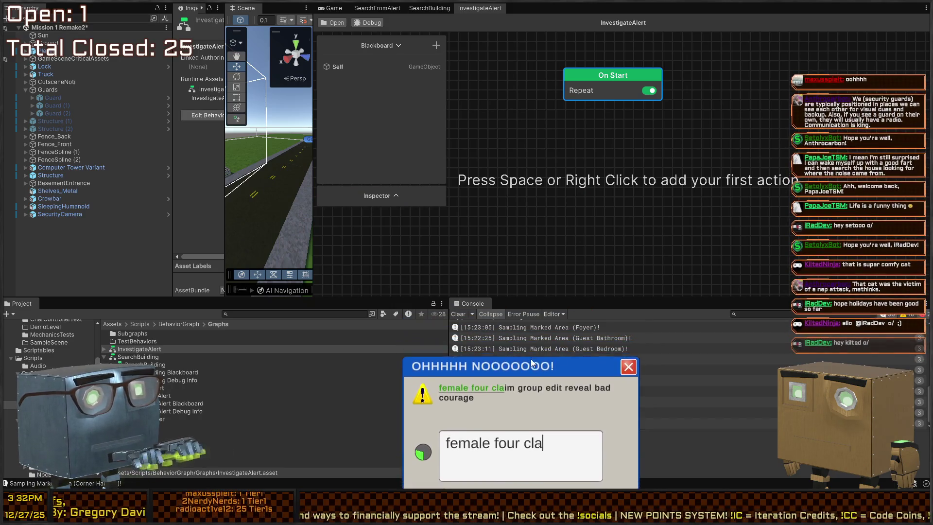
{"action": "type", "text": "it reveal bad cour"}
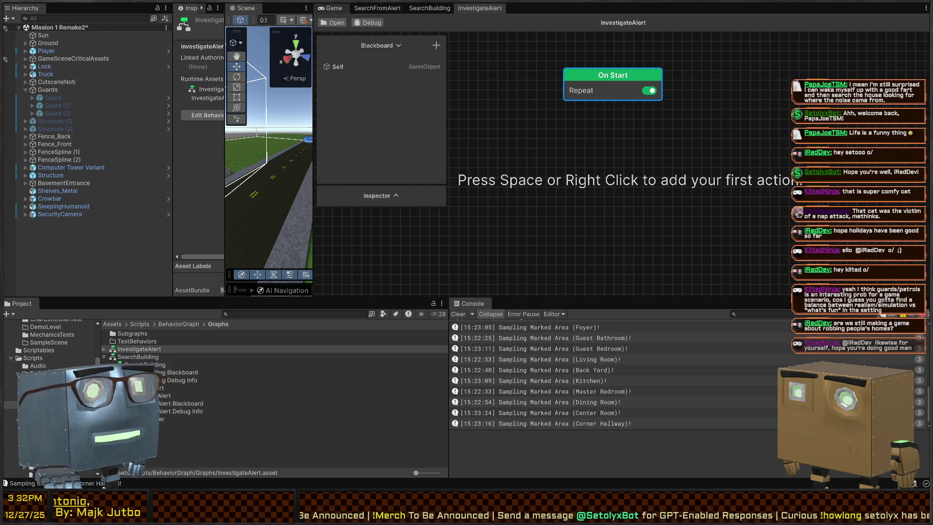
Start play mode and check the InvestigateAlert graph, pushing its inspector section down
{"action": "key", "text": "ctrl+p"}
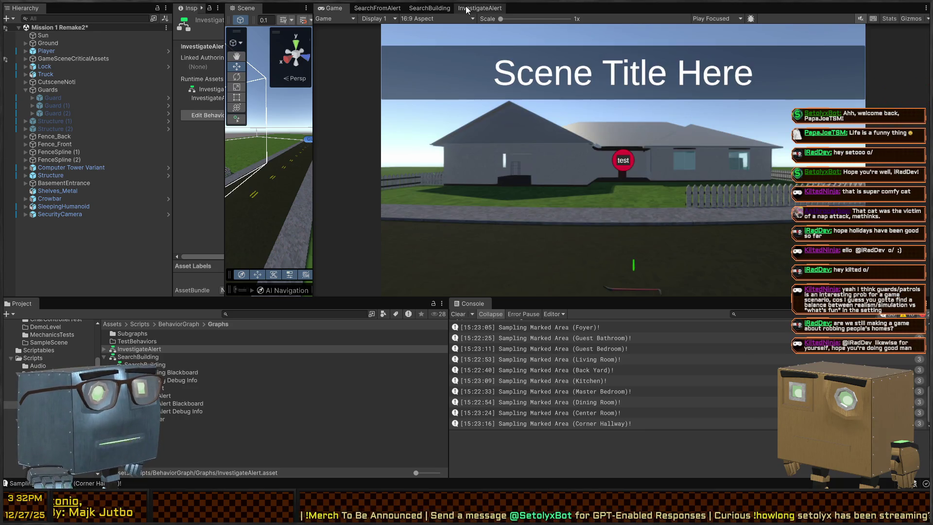
{"action": "left_click", "coordinate": [466, 9]}
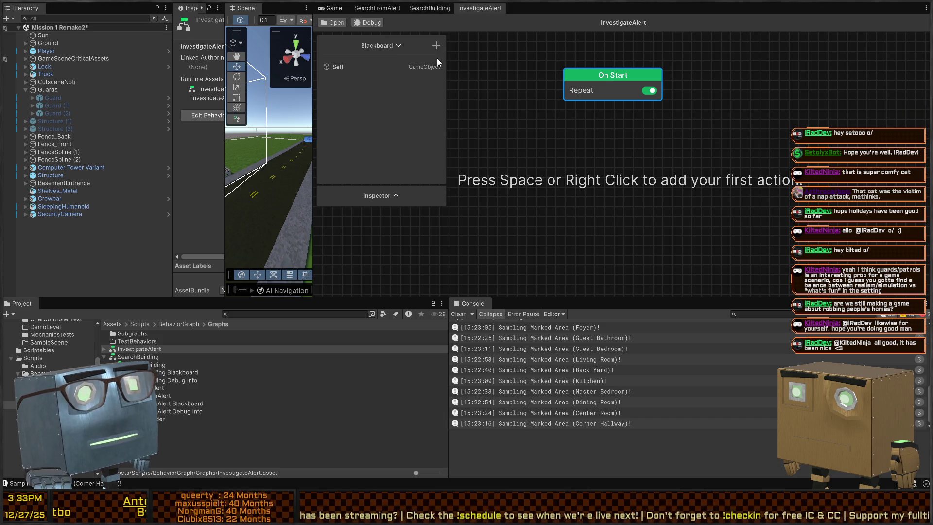
{"action": "left_click", "coordinate": [418, 197]}
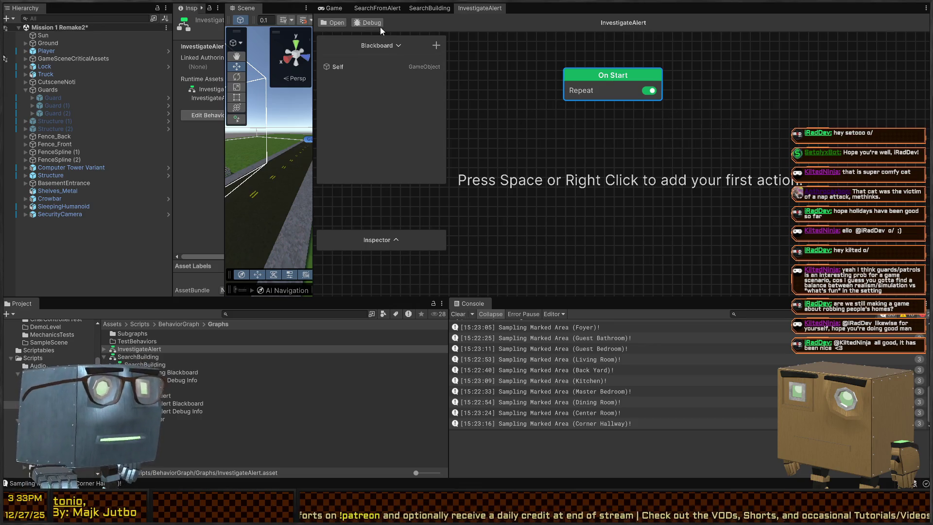
Show the Game view, widen the Scene view beside it, and look down the road
{"action": "left_click", "coordinate": [329, 8]}
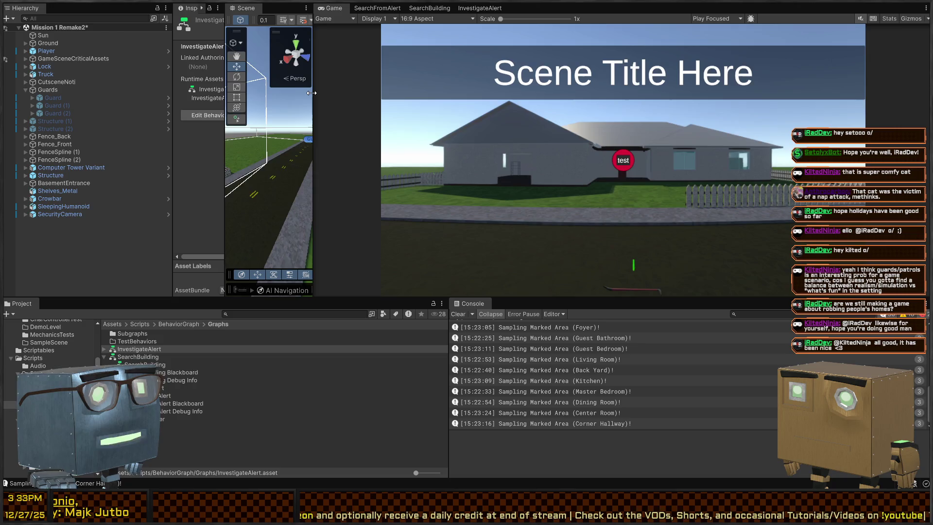
{"action": "left_click_drag", "start_coordinate": [311, 94], "coordinate": [645, 93]}
{"action": "mouse_move", "coordinate": [308, 162]}
{"action": "left_mouse_down"}
{"action": "mouse_move", "coordinate": [635, 157]}
{"action": "mouse_move", "coordinate": [627, 187]}
{"action": "left_mouse_up"}
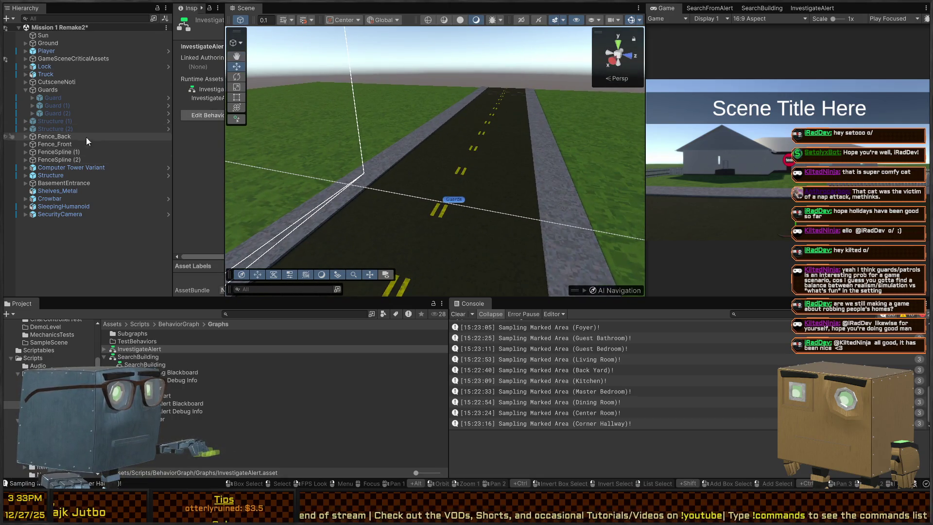
Select the Guard, widen the Inspector, and collapse its Playable Director component
{"action": "left_click", "coordinate": [64, 98]}
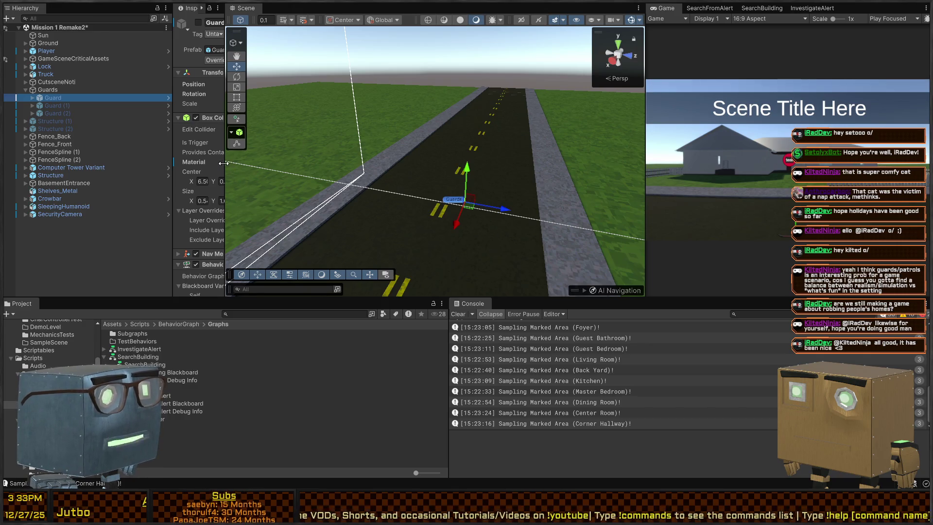
{"action": "left_click_drag", "start_coordinate": [225, 166], "coordinate": [361, 170]}
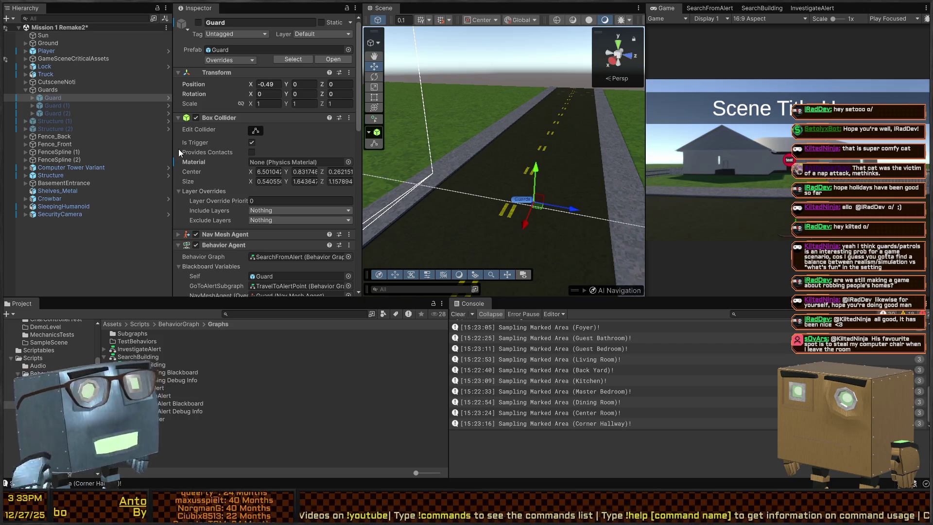
{"action": "mouse_move", "coordinate": [570, 185]}
{"action": "left_mouse_down"}
{"action": "mouse_move", "coordinate": [500, 193]}
{"action": "mouse_move", "coordinate": [204, 173]}
{"action": "left_mouse_up"}
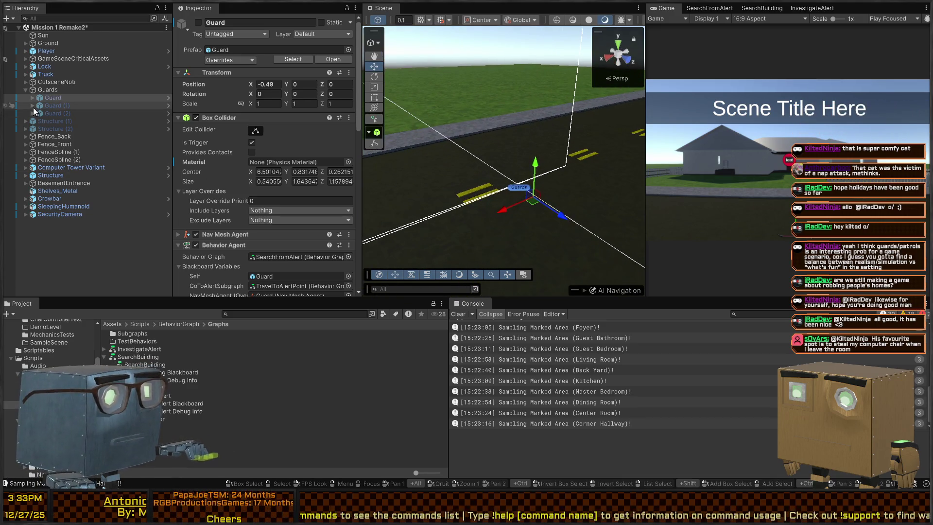
{"action": "scroll", "coordinate": [205, 165], "scroll_direction": "down", "scroll_amount": 10}
{"action": "scroll", "coordinate": [205, 158], "scroll_direction": "down", "scroll_amount": 3}
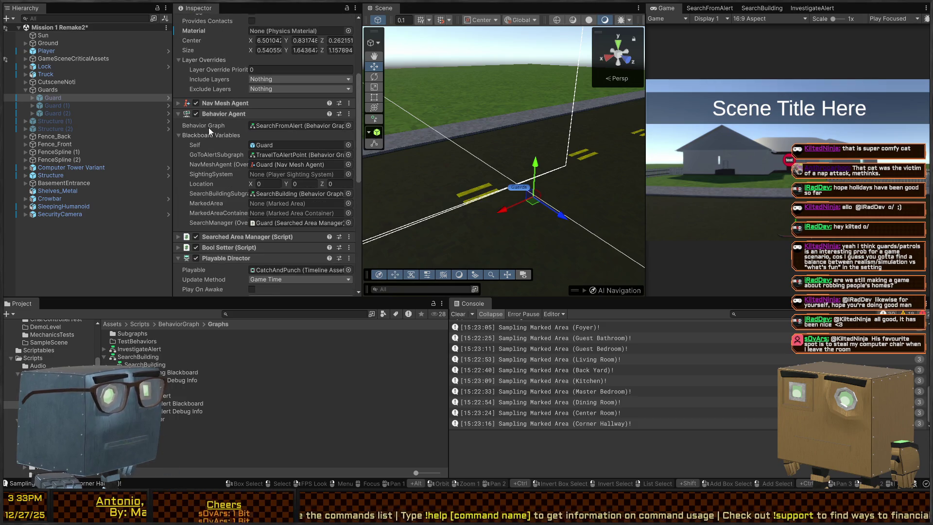
{"action": "scroll", "coordinate": [214, 136], "scroll_direction": "down", "scroll_amount": 8}
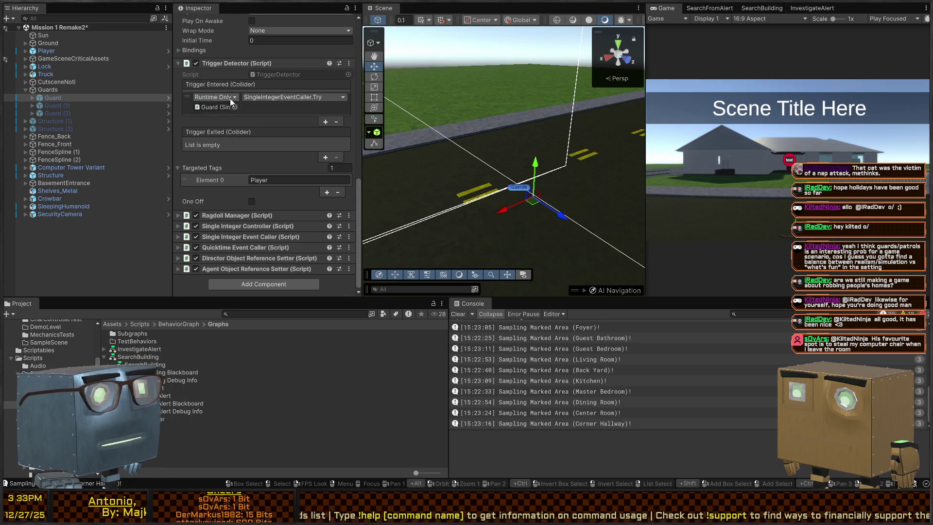
{"action": "scroll", "coordinate": [235, 63], "scroll_direction": "up", "scroll_amount": 10}
{"action": "left_click", "coordinate": [227, 188]}
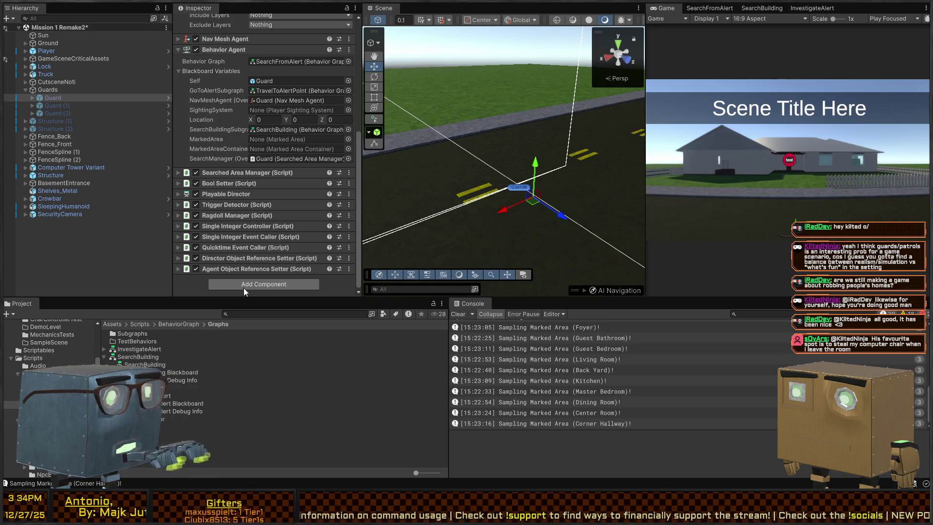
Add a second, disabled Behavior Agent to the Guard using the InvestigateAlert graph
{"action": "left_click", "coordinate": [243, 288]}
{"action": "scroll", "coordinate": [250, 200], "scroll_direction": "down", "scroll_amount": 1}
{"action": "left_click", "coordinate": [195, 254]}
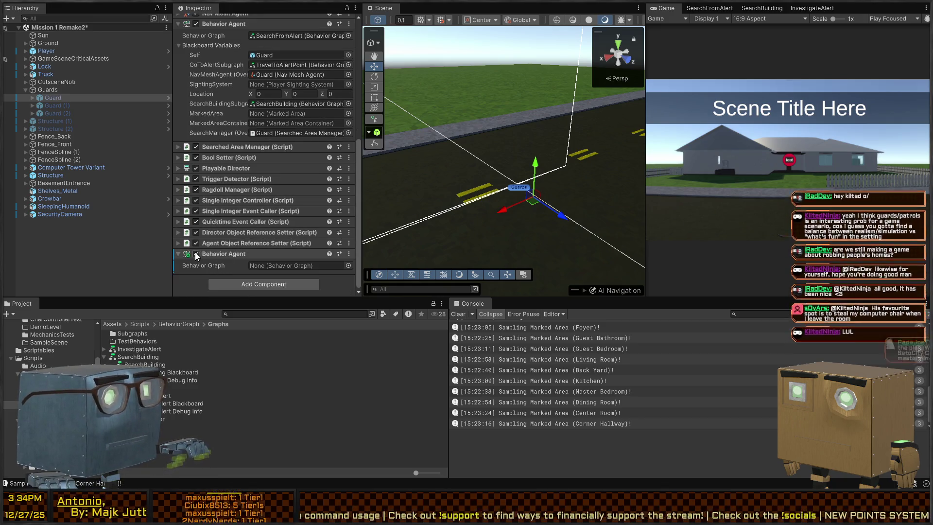
{"action": "left_click", "coordinate": [348, 266]}
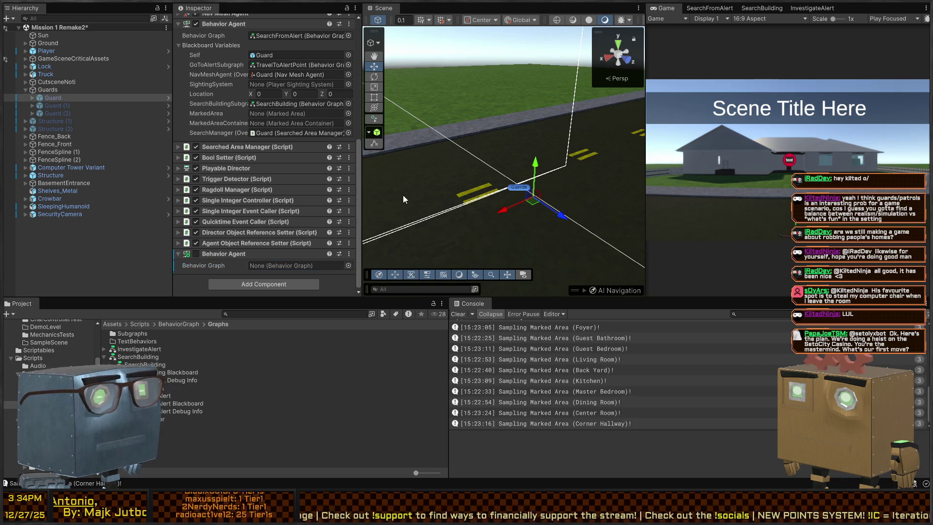
{"action": "scroll", "coordinate": [238, 255], "scroll_direction": "down", "scroll_amount": 1}
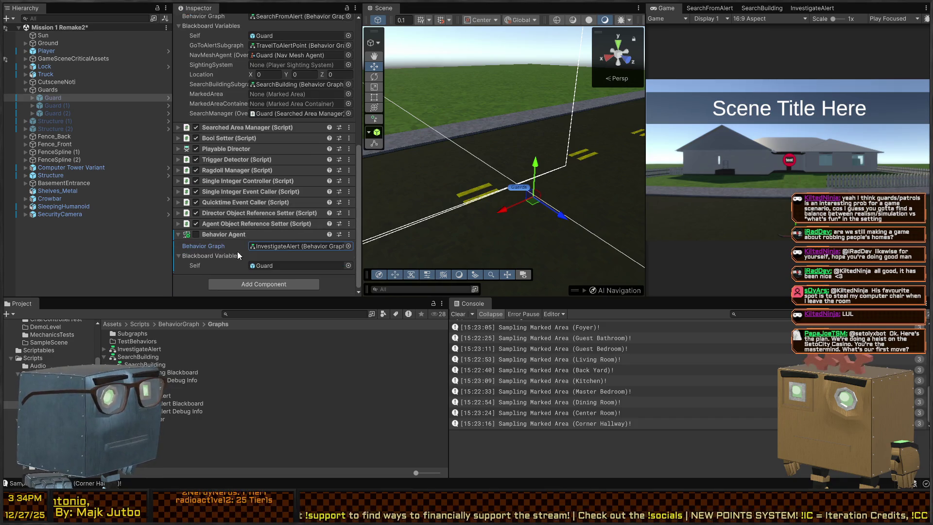
Open InvestigateAlert from the agent's graph field, widen the editor, and move On Start up-left
{"action": "double_click", "coordinate": [292, 246]}
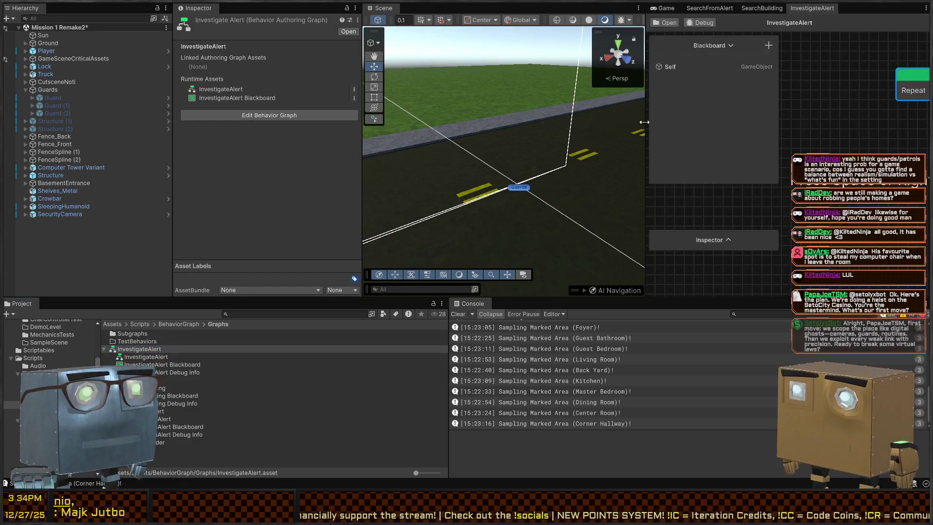
{"action": "left_click_drag", "start_coordinate": [645, 126], "coordinate": [266, 136]}
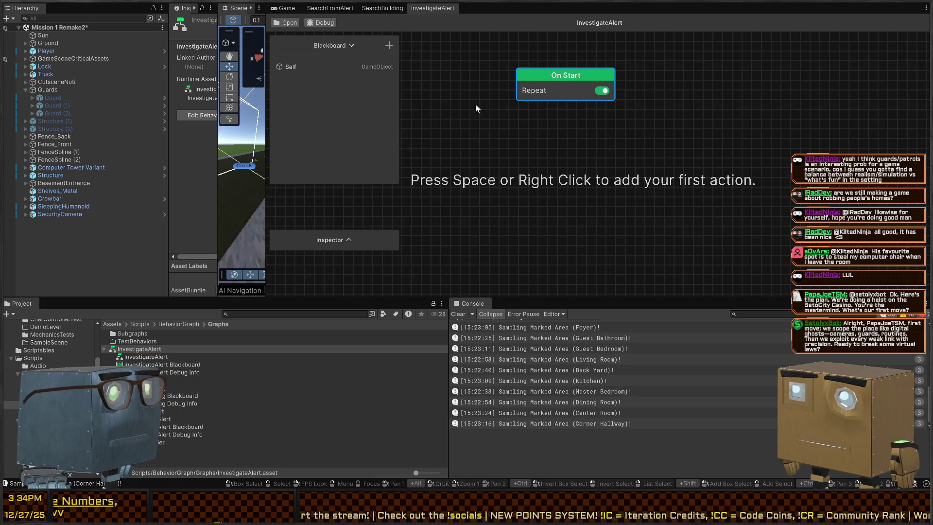
{"action": "left_click_drag", "start_coordinate": [532, 131], "coordinate": [558, 145]}
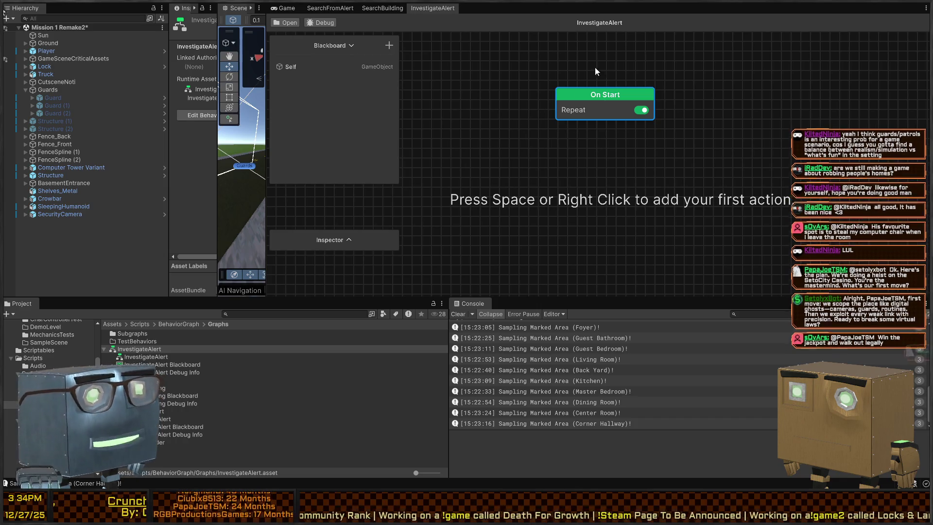
{"action": "left_click_drag", "start_coordinate": [598, 102], "coordinate": [568, 57]}
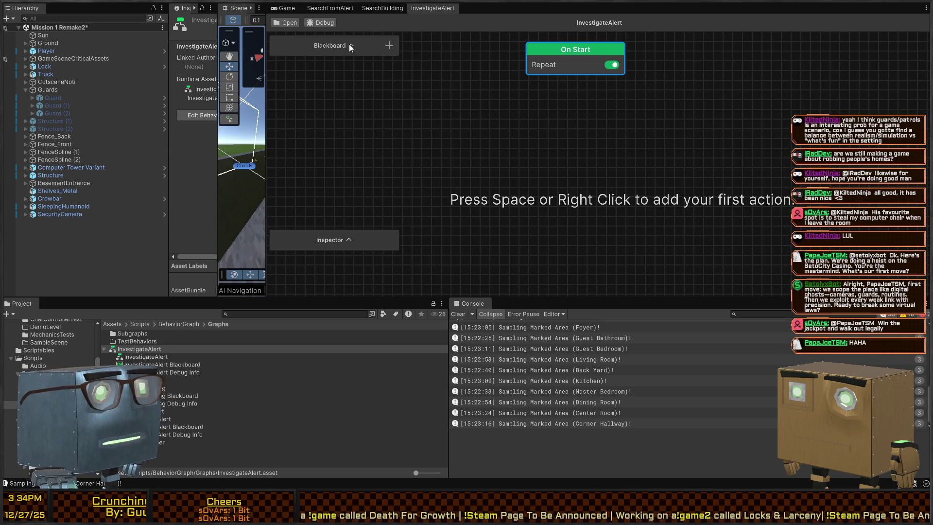
Add a Vector3 blackboard variable named AlertPoint, defaulting to 0, 0, 0
{"action": "left_click", "coordinate": [390, 46]}
{"action": "type", "text": "vect"}
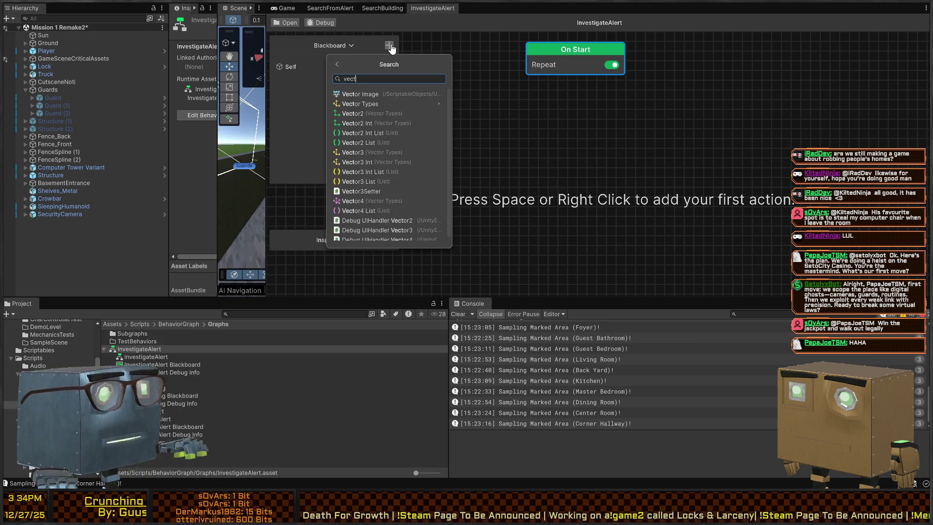
{"action": "type", "text": "or3"}
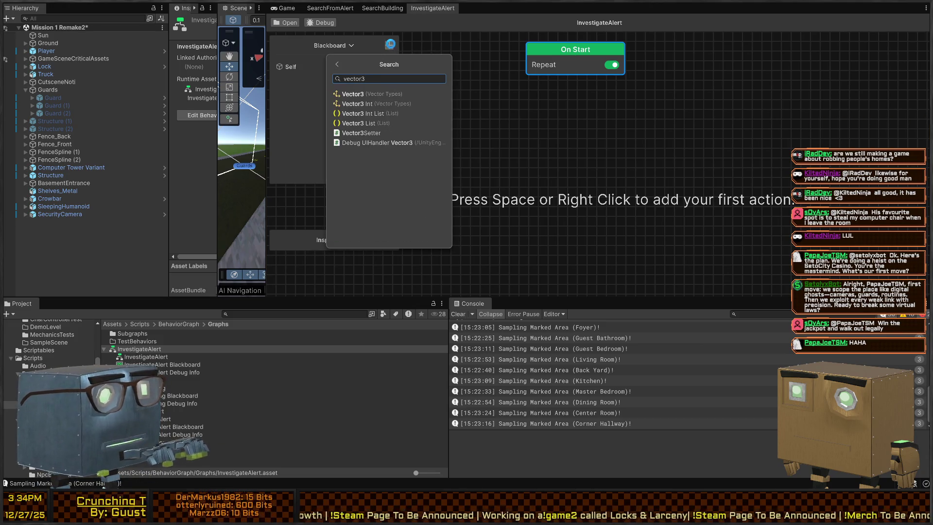
{"action": "key", "text": "Return"}
{"action": "type", "text": "Alert"}
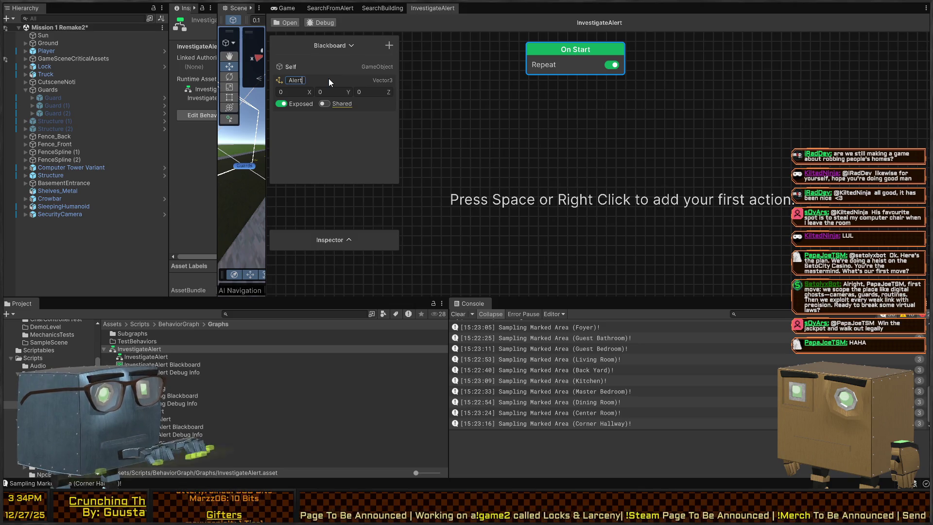
{"action": "type", "text": "Point"}
{"action": "key", "text": "Return"}
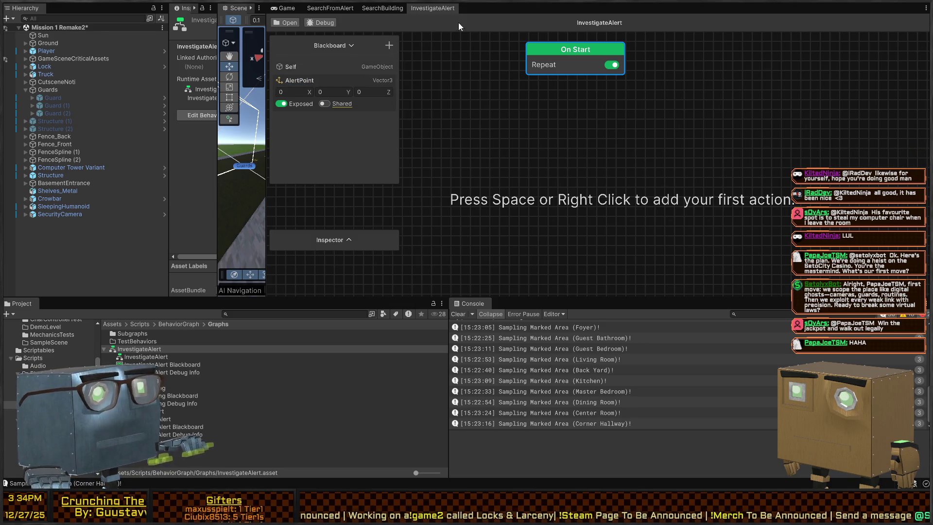
{"action": "mouse_move", "coordinate": [576, 81]}
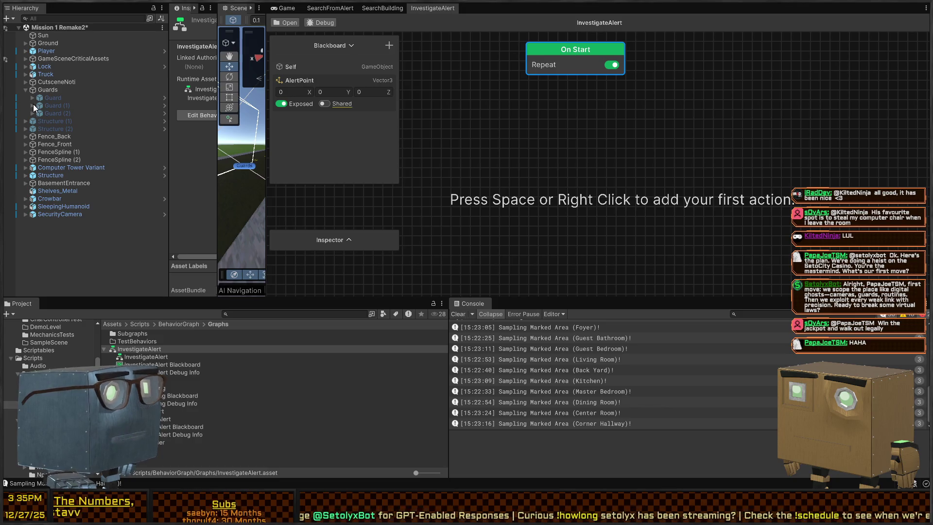
Select the Guard and widen the Inspector to view its components
{"action": "left_click", "coordinate": [46, 98]}
{"action": "left_click_drag", "start_coordinate": [217, 159], "coordinate": [464, 160]}
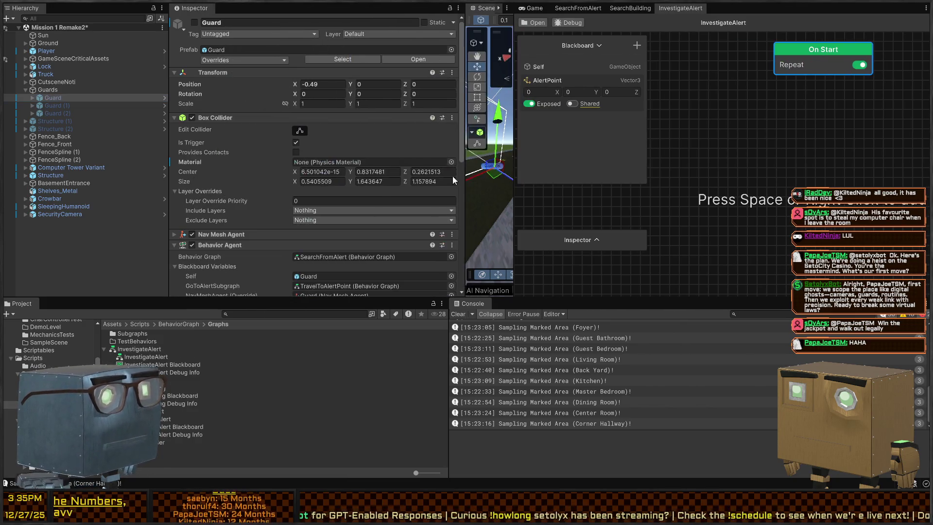
{"action": "scroll", "coordinate": [246, 189], "scroll_direction": "down", "scroll_amount": 10}
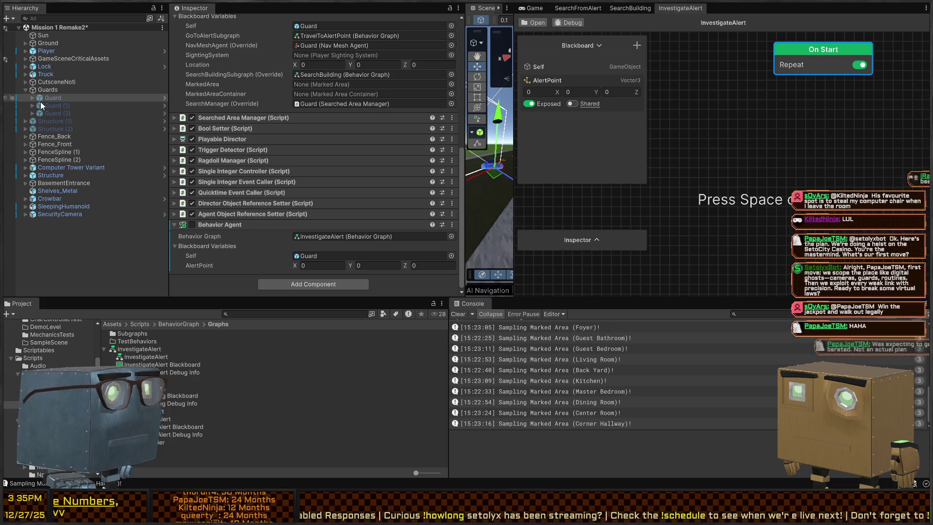
On the Guard's Perception child, add an On Alert entry targeting Guard, then reselect Guard
{"action": "left_click", "coordinate": [30, 97]}
{"action": "left_click", "coordinate": [51, 115]}
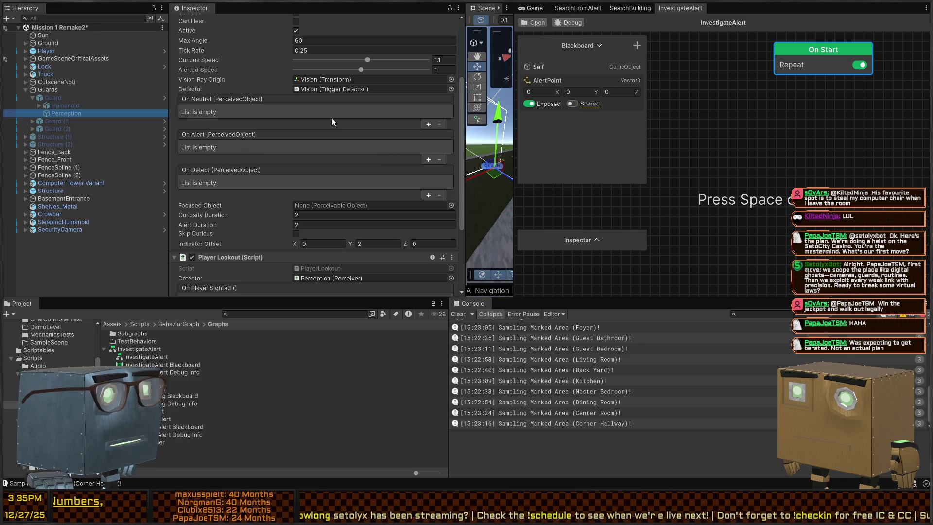
{"action": "left_click", "coordinate": [428, 159]}
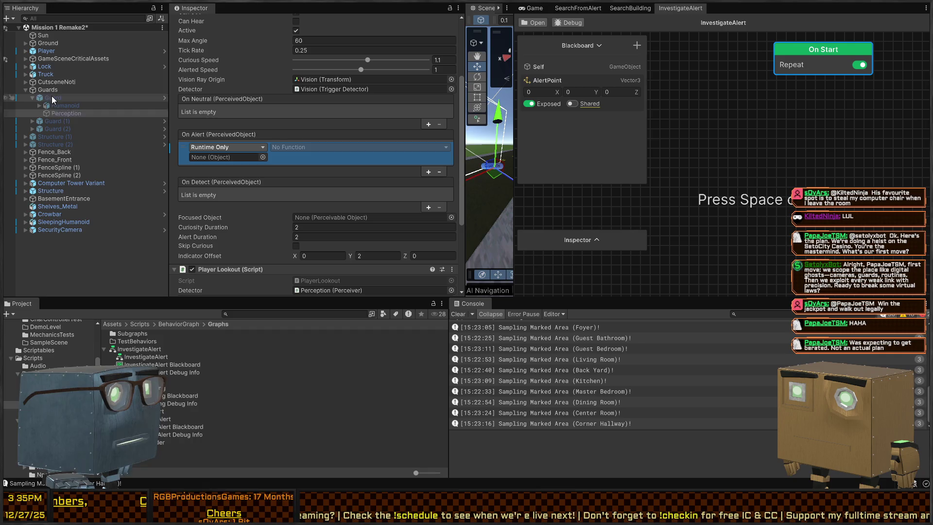
{"action": "left_click_drag", "start_coordinate": [54, 98], "coordinate": [216, 158]}
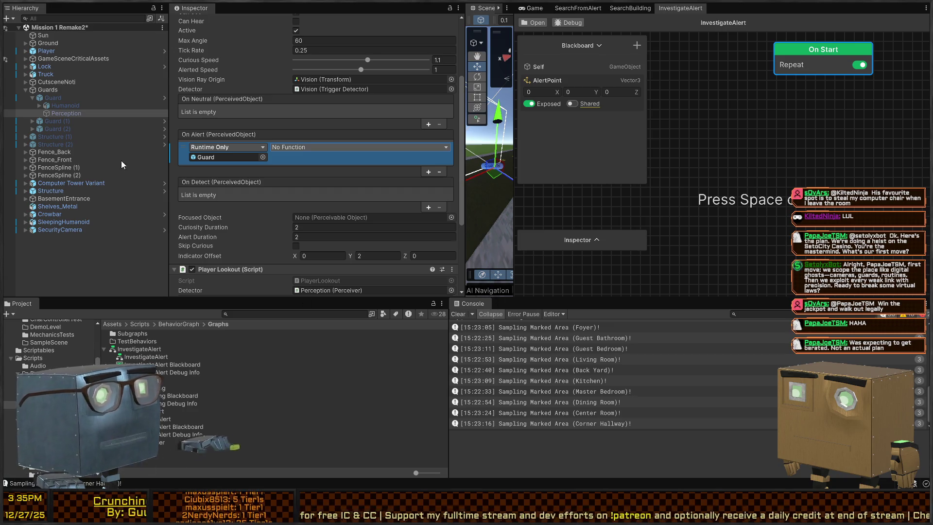
{"action": "left_click", "coordinate": [214, 176]}
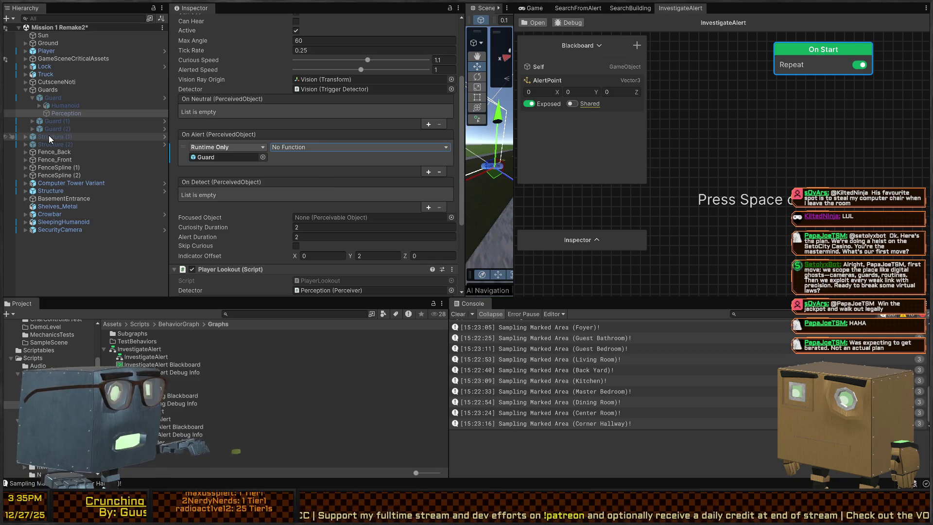
{"action": "left_click", "coordinate": [65, 97]}
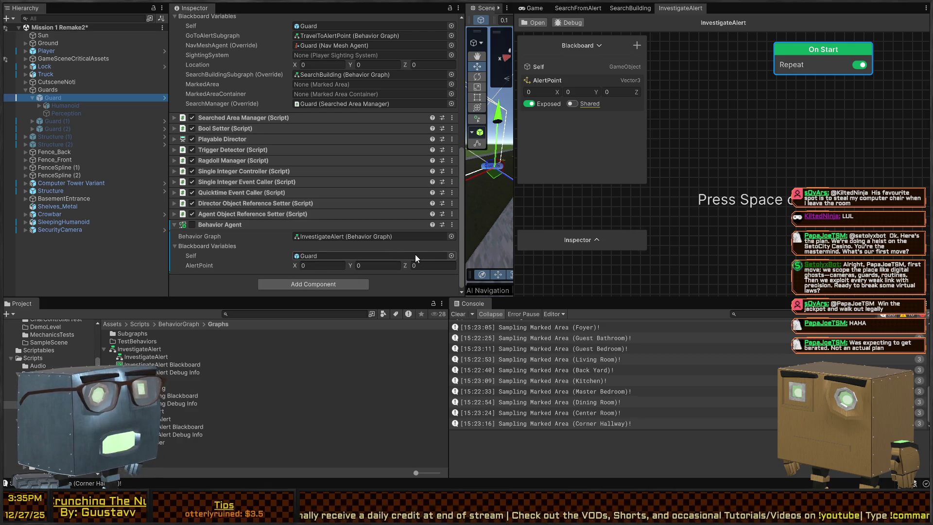
Search the blackboard variable types for 'vec' and 'perceive', then cancel adding a variable
{"action": "left_click", "coordinate": [639, 46]}
{"action": "type", "text": "vec"}
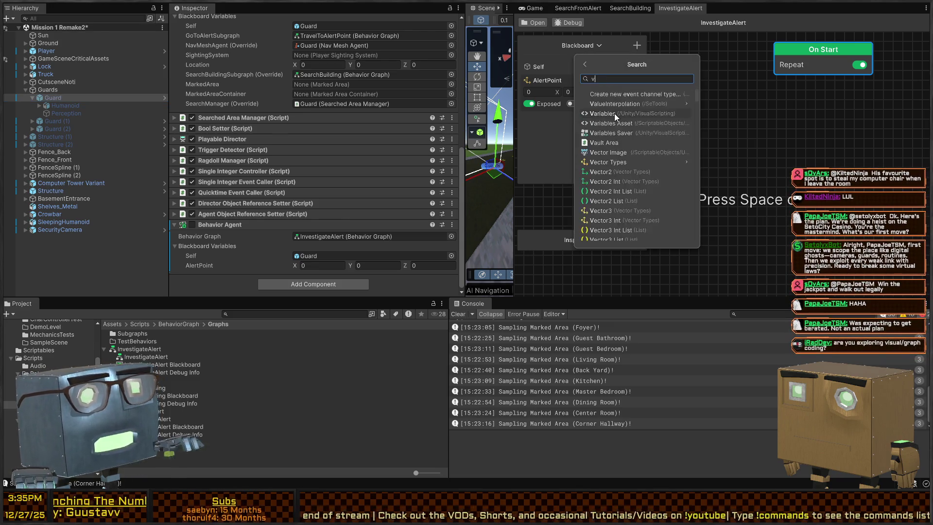
{"action": "key", "text": "BackSpace"}
{"action": "key", "text": "BackSpace"}
{"action": "key", "text": "BackSpace"}
{"action": "type", "text": "perceive"}
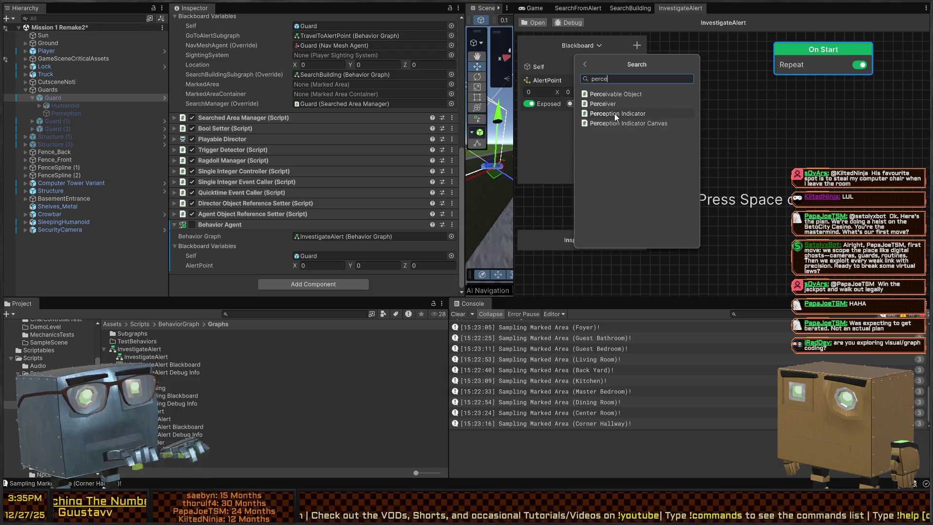
{"action": "key", "text": "BackSpace"}
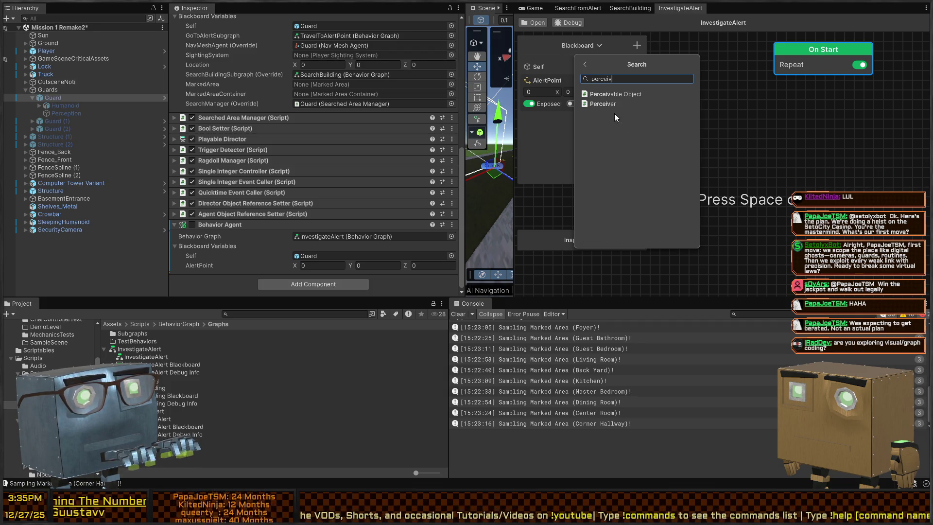
{"action": "type", "text": "ed"}
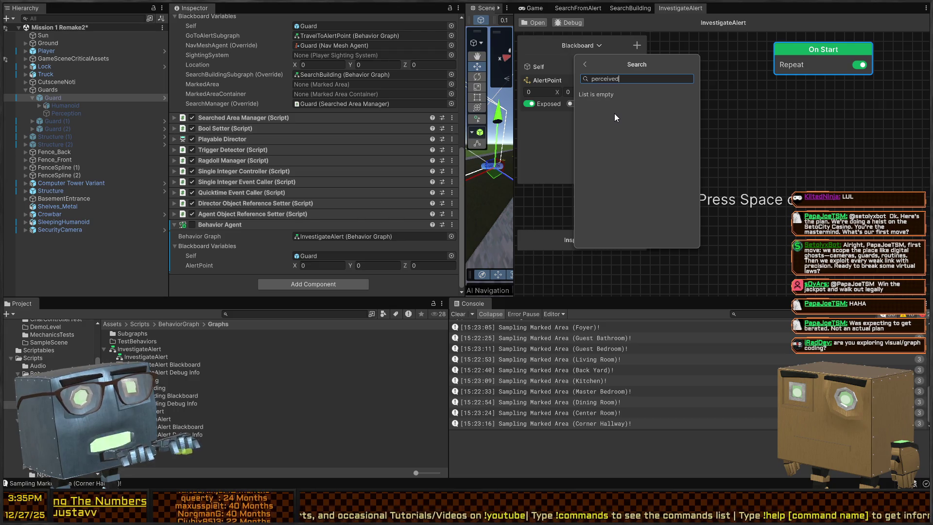
{"action": "key", "text": "BackSpace"}
{"action": "key", "text": "BackSpace"}
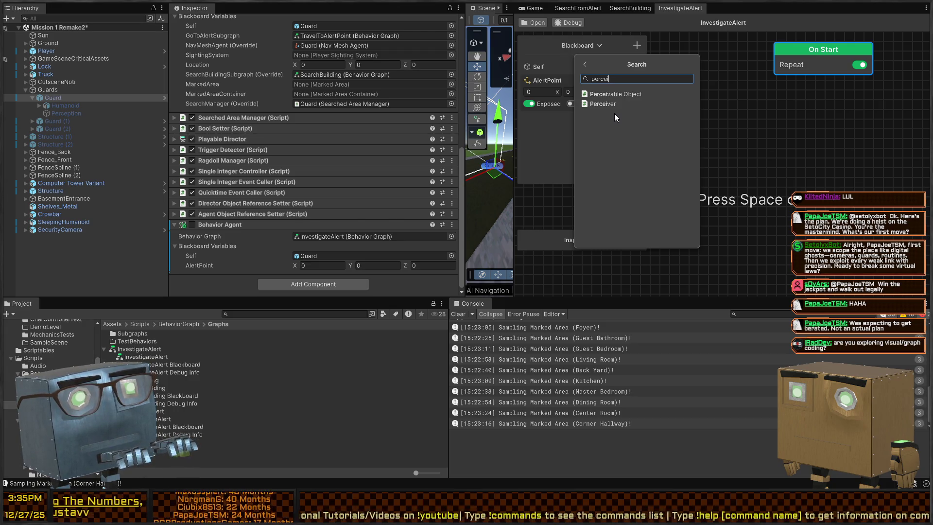
{"action": "key", "text": "Escape"}
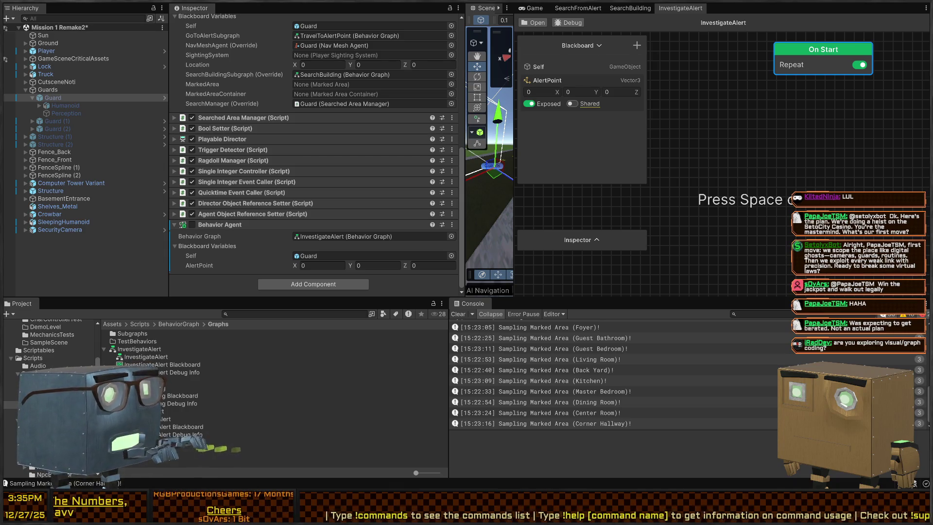
Inspect the PerceivedObject class definition in Visual Studio, then return to Unity
{"action": "key", "text": "alt+Tab"}
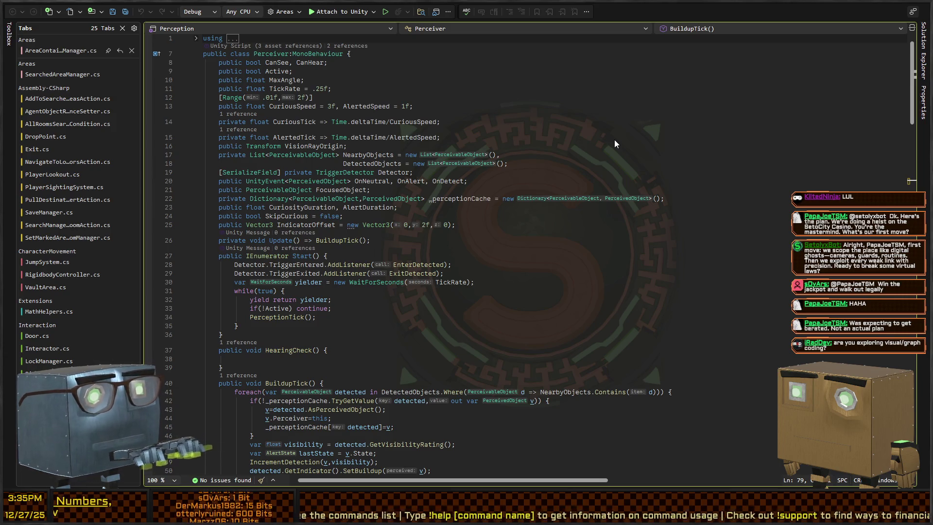
{"action": "key", "text": "F12"}
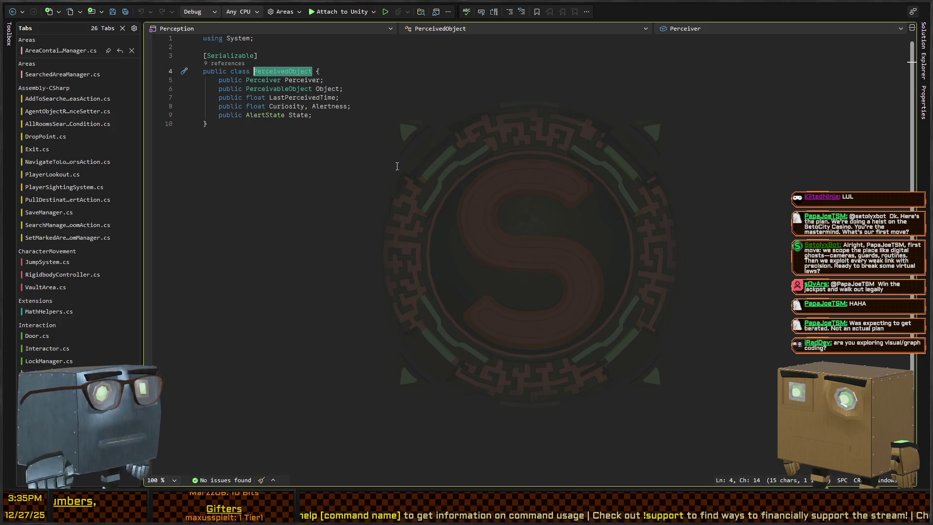
{"action": "key", "text": "alt+Tab"}
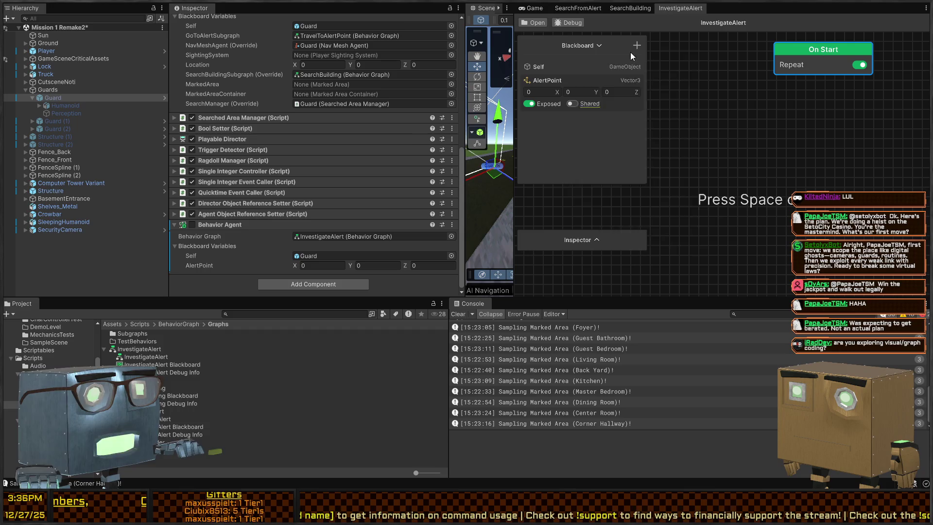
Add a Perceiver-type blackboard variable named Perceiver to the InvestigateAlert graph
{"action": "left_click", "coordinate": [636, 46]}
{"action": "type", "text": "percei"}
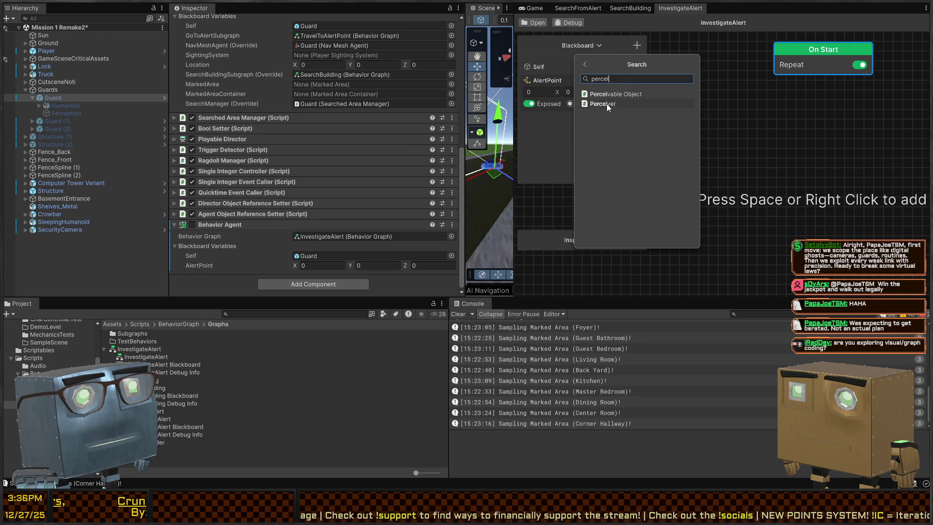
{"action": "left_click", "coordinate": [606, 103]}
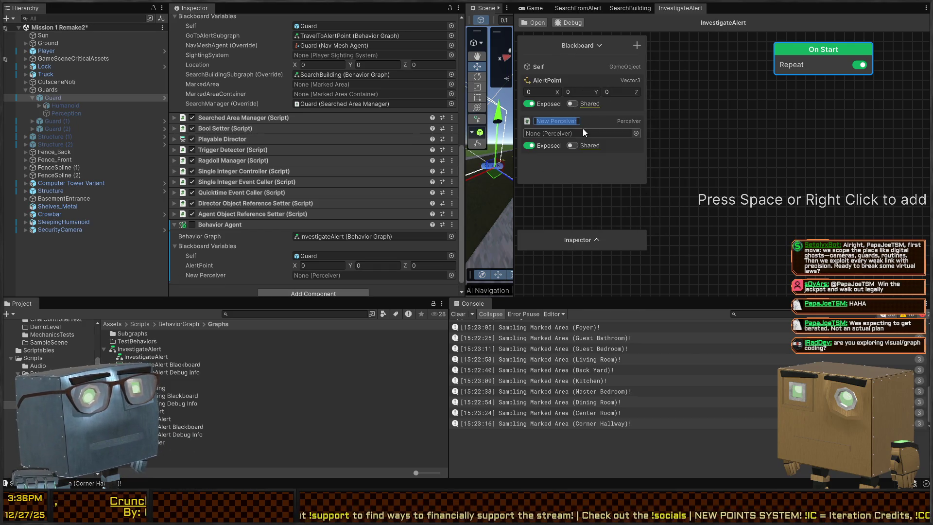
{"action": "type", "text": "Perceiver"}
{"action": "key", "text": "Return"}
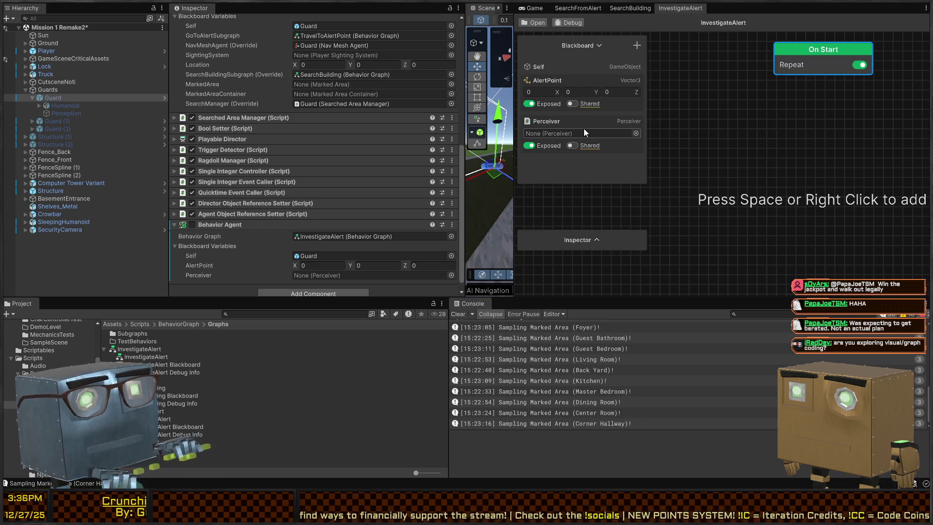
Delete the Perceiver variable and show the BehaviorGraph folder's contents
{"action": "key", "text": "f"}
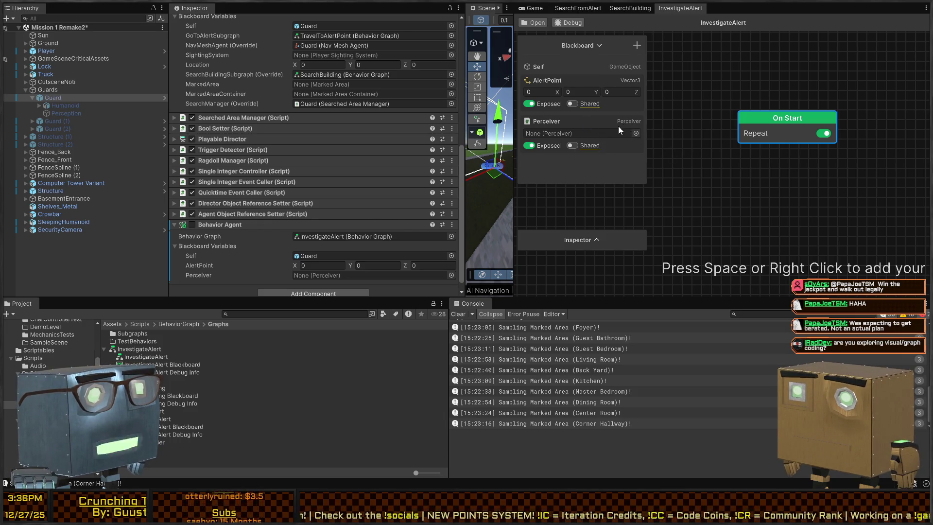
{"action": "key", "text": "Delete"}
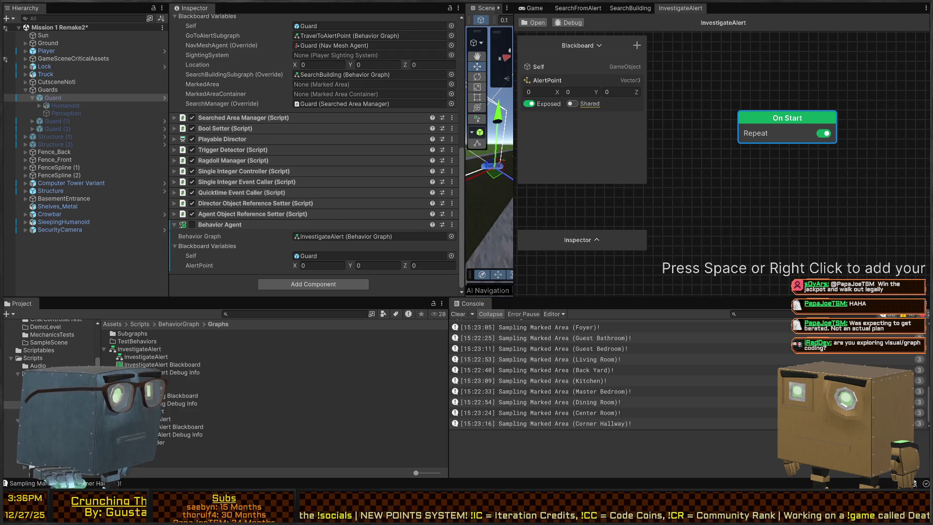
{"action": "left_click", "coordinate": [179, 323]}
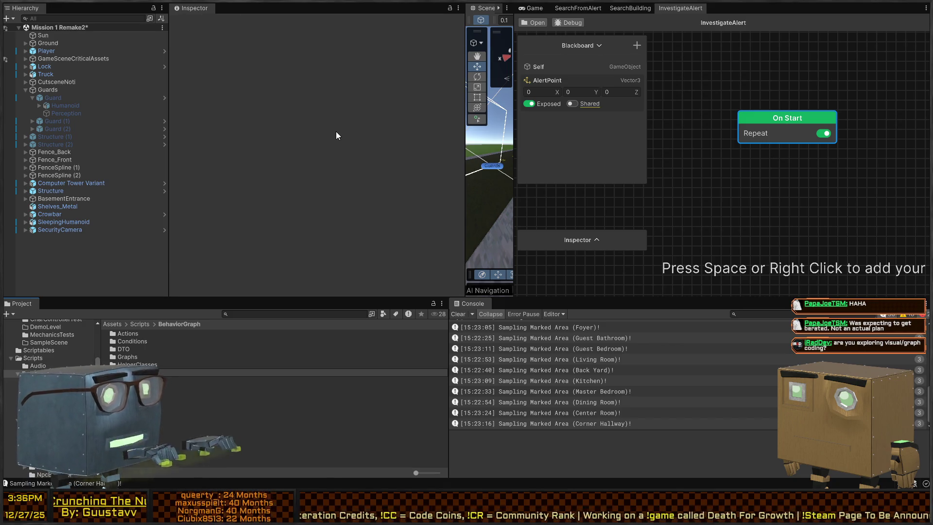
Open HelperClasses, step through its scripts, and read the AgentObjectReferenceSetter source in the Inspector
{"action": "double_click", "coordinate": [137, 364]}
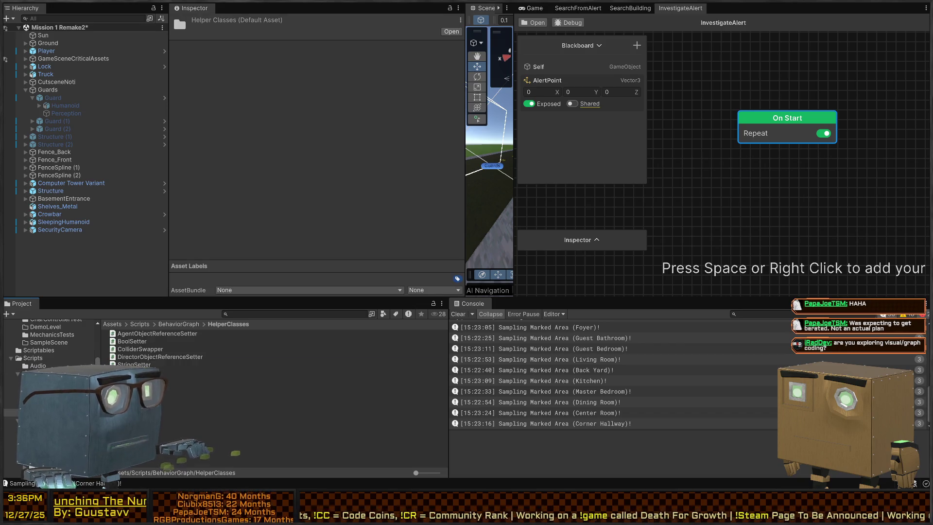
{"action": "left_click", "coordinate": [142, 333]}
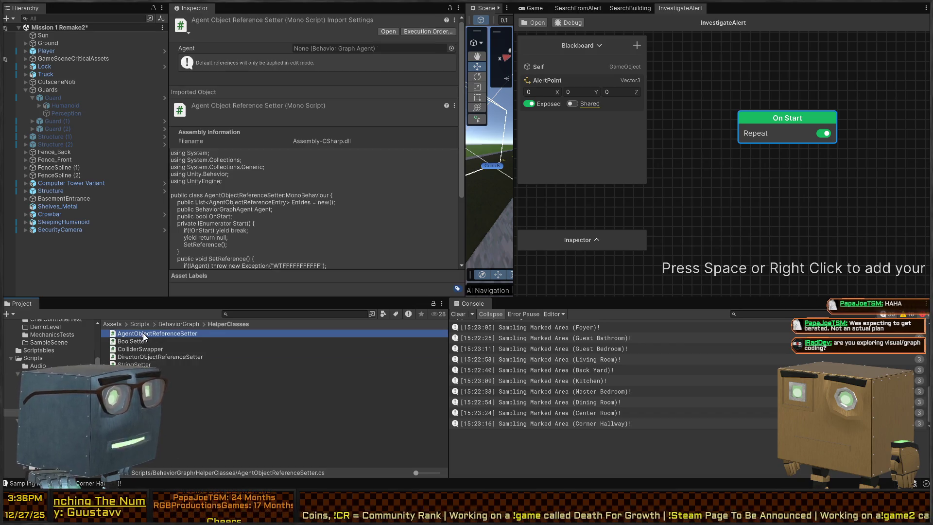
{"action": "key", "text": "Down"}
{"action": "key", "text": "Down"}
{"action": "key", "text": "Down"}
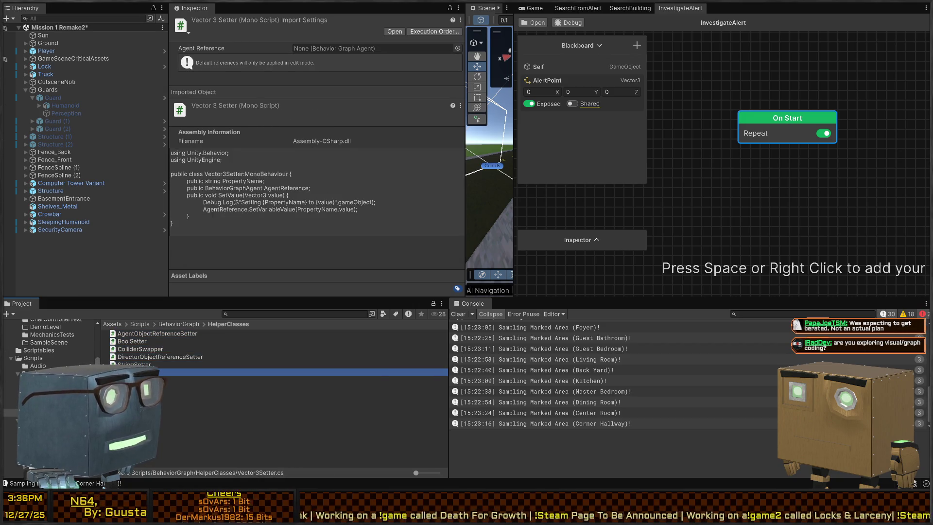
{"action": "left_click", "coordinate": [168, 334]}
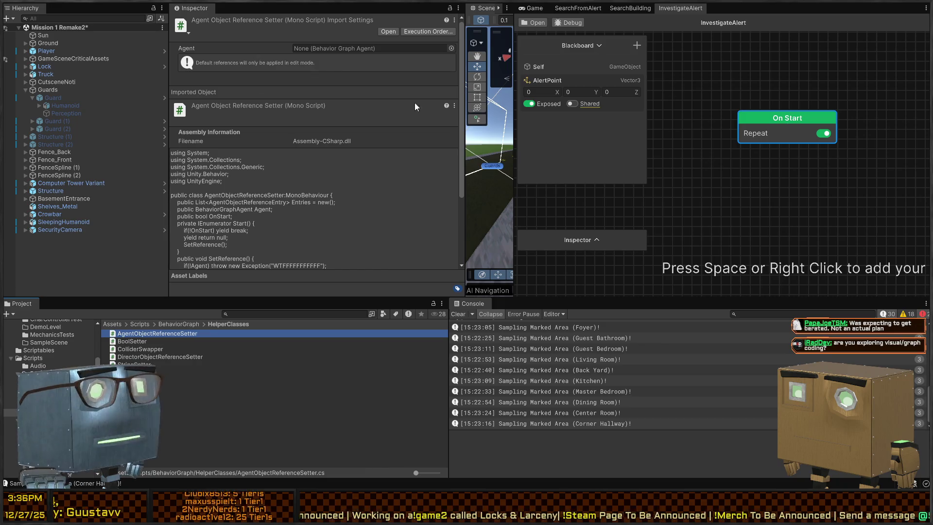
{"action": "scroll", "coordinate": [741, 132], "scroll_direction": "down", "scroll_amount": 1}
Shrink the blackboard panel and centre the graph view on the On Start node
{"action": "left_click_drag", "start_coordinate": [740, 133], "coordinate": [728, 177]}
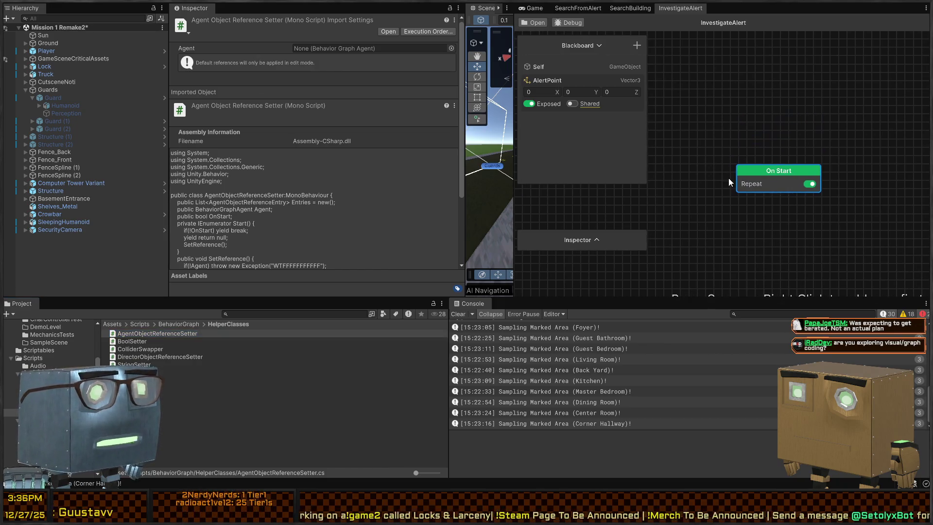
{"action": "left_click_drag", "start_coordinate": [630, 239], "coordinate": [603, 193]}
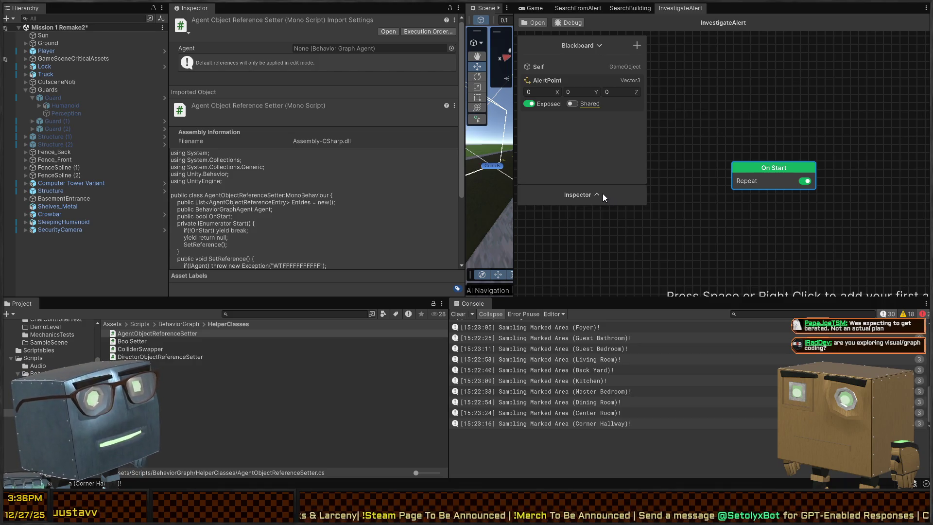
{"action": "key", "text": "f"}
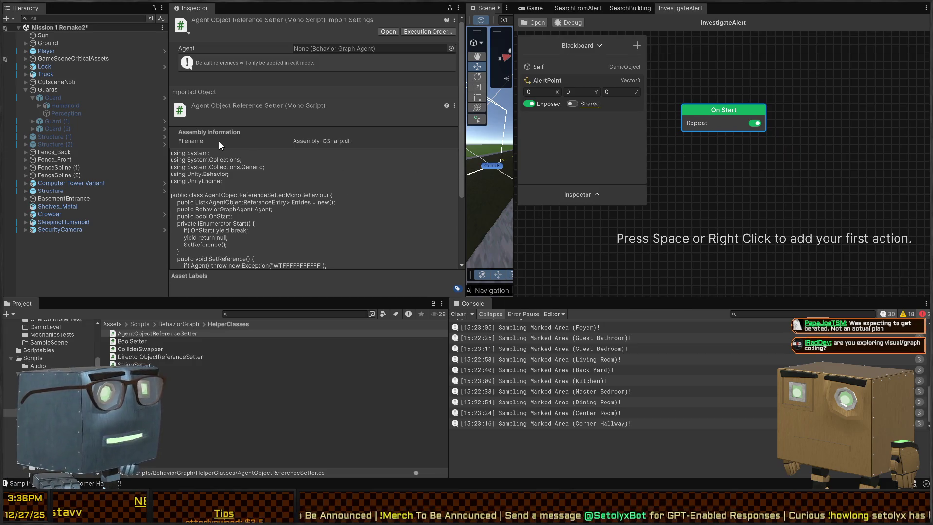
{"action": "scroll", "coordinate": [262, 158], "scroll_direction": "down", "scroll_amount": 2}
{"action": "scroll", "coordinate": [262, 158], "scroll_direction": "down", "scroll_amount": 5}
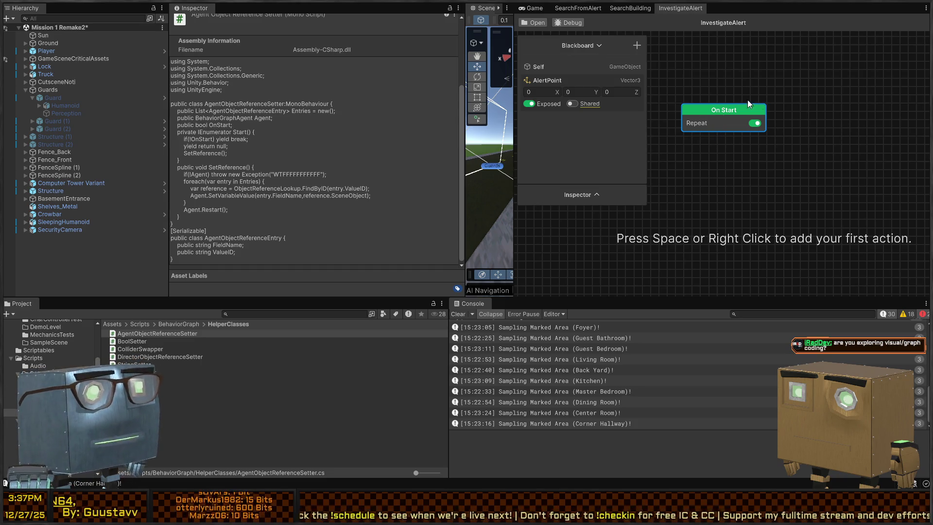
{"action": "key", "text": "f"}
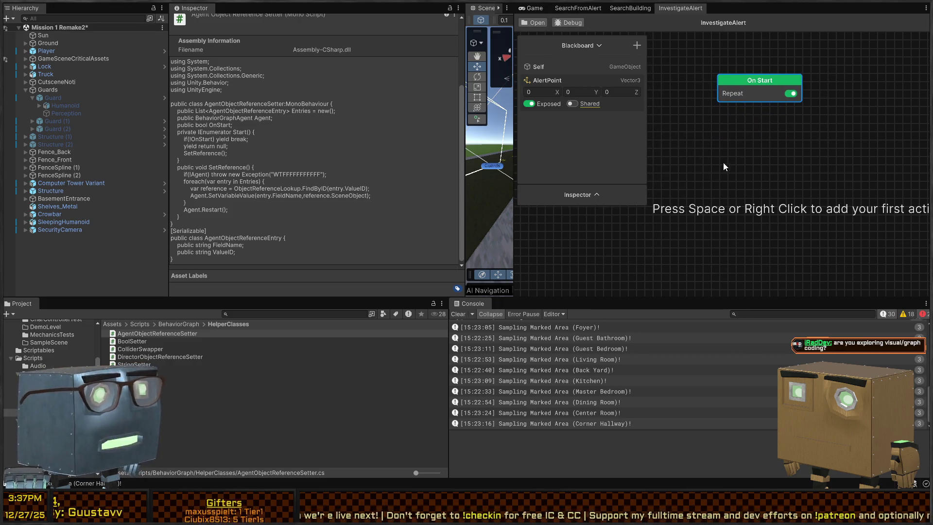
{"action": "key", "text": "f"}
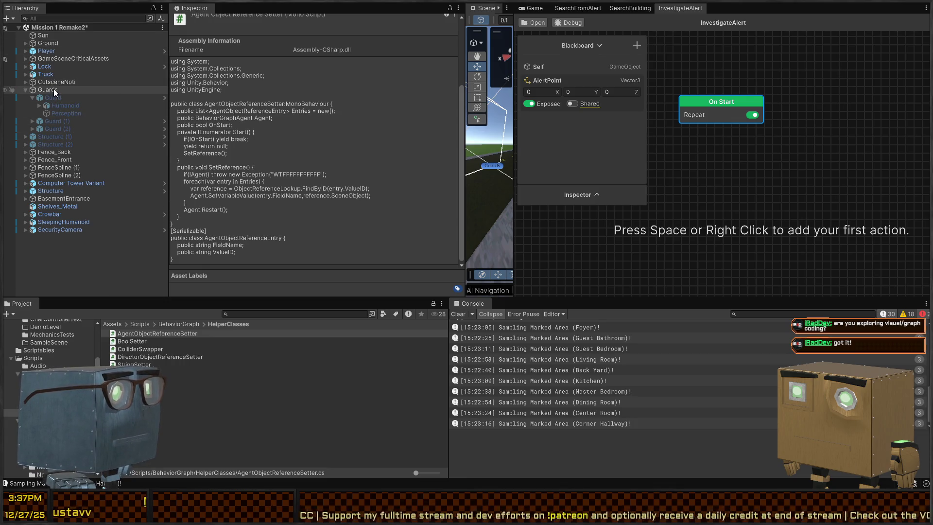
Add an Agent Object Reference Setter component to the Guard prefab's Perception object
{"action": "left_click", "coordinate": [164, 100]}
{"action": "left_click", "coordinate": [80, 249]}
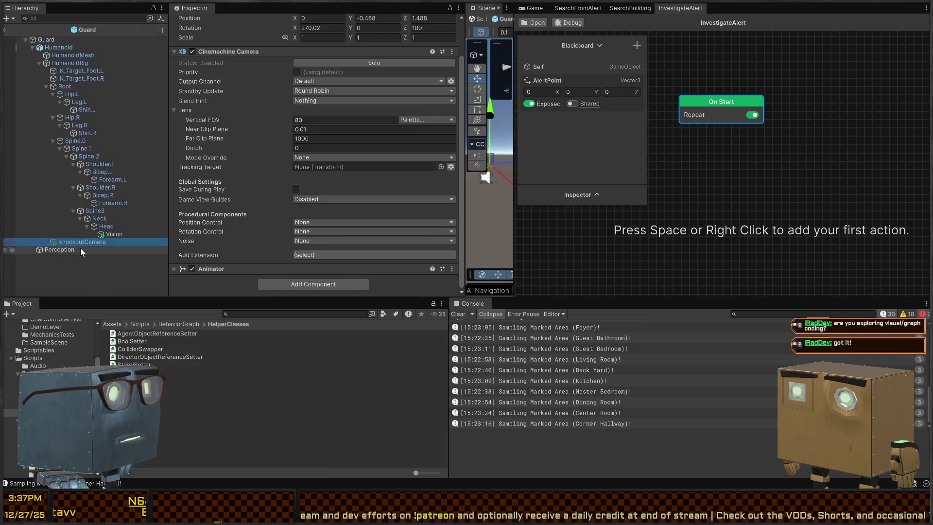
{"action": "scroll", "coordinate": [327, 149], "scroll_direction": "down", "scroll_amount": 5}
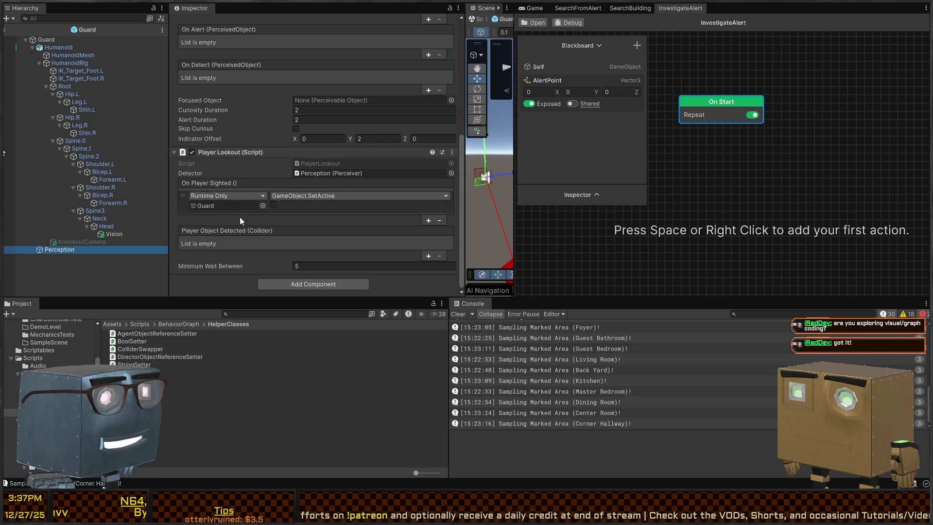
{"action": "left_click", "coordinate": [296, 287]}
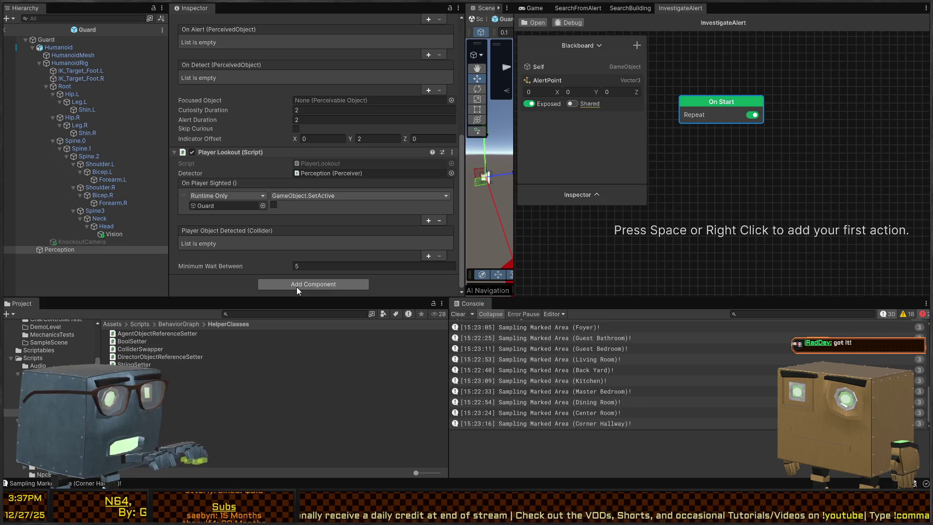
{"action": "key", "text": "Return"}
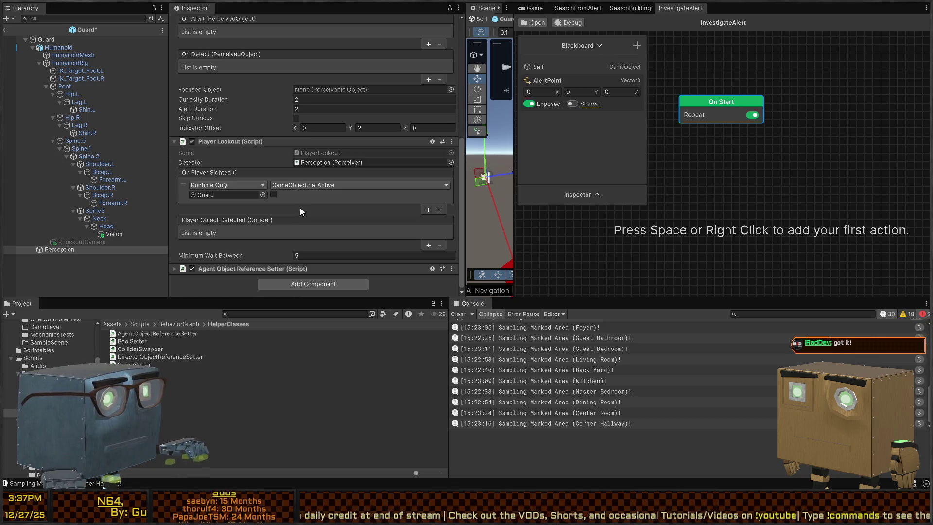
{"action": "left_click", "coordinate": [242, 270]}
{"action": "scroll", "coordinate": [309, 215], "scroll_direction": "down", "scroll_amount": 3}
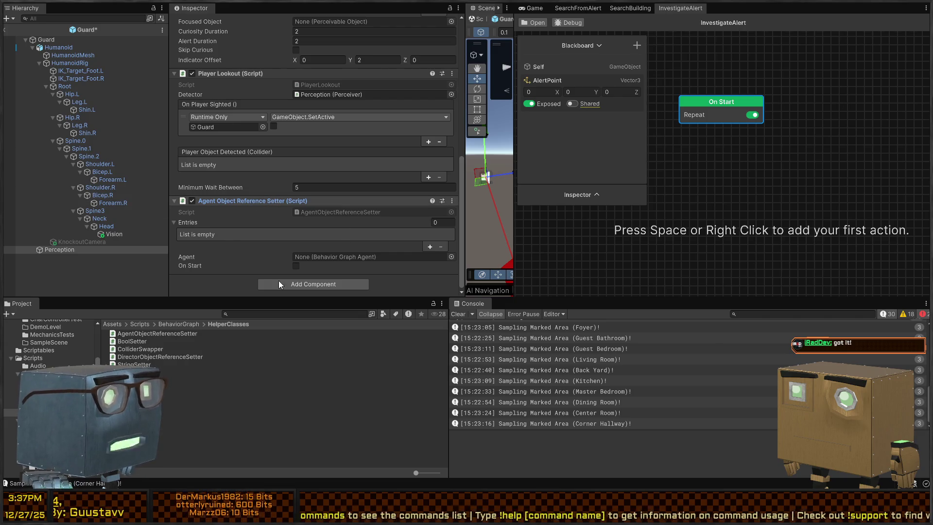
Create a new C# script named AlertEventRelay in the HelperClasses folder
{"action": "left_click", "coordinate": [173, 407]}
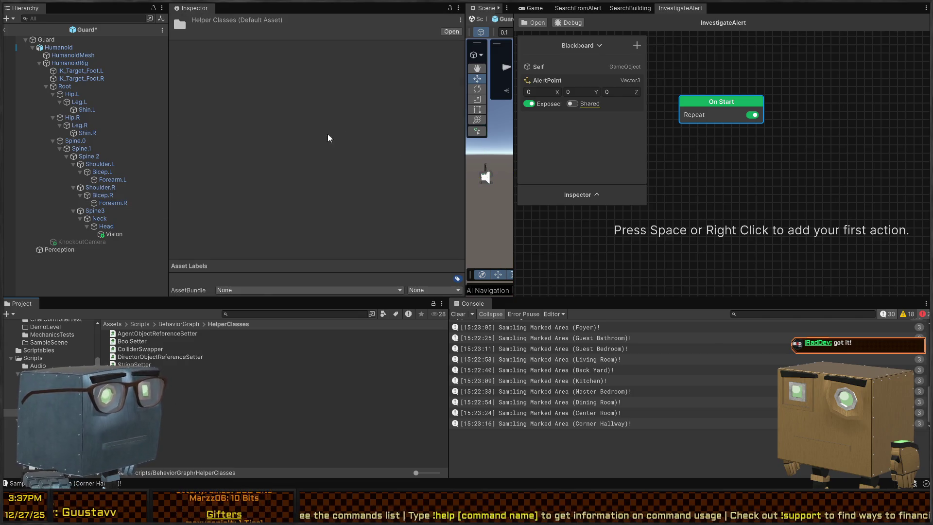
{"action": "type", "text": "rceivedEye"}
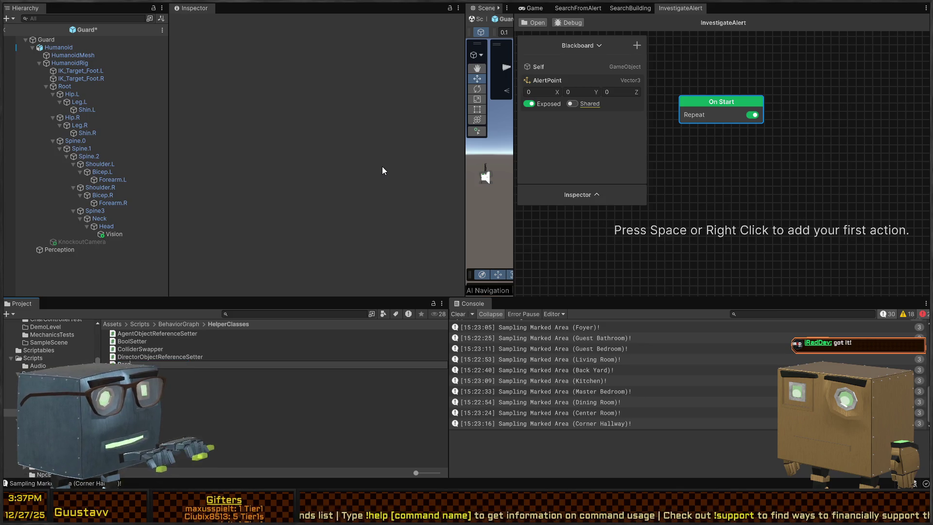
{"action": "key", "text": "BackSpace"}
{"action": "key", "text": "BackSpace"}
{"action": "key", "text": "BackSpace"}
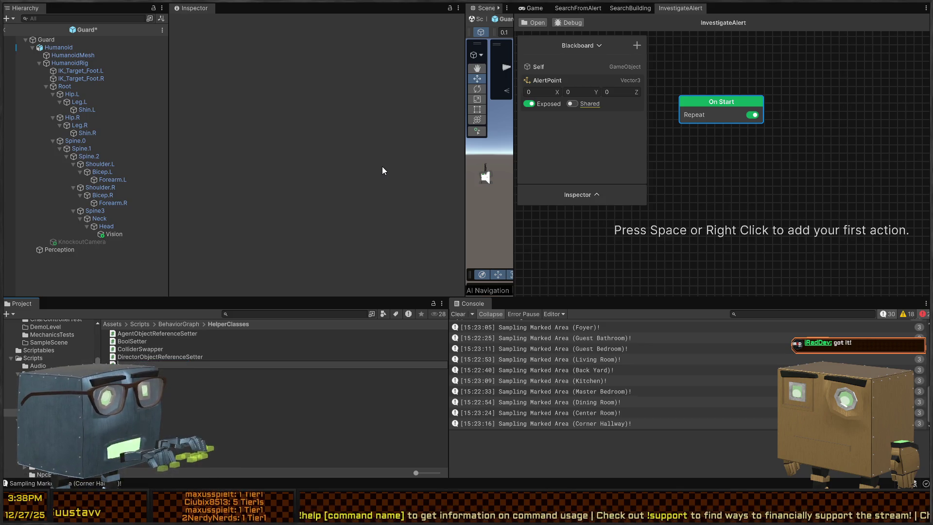
{"action": "type", "text": "AlertEventRelay"}
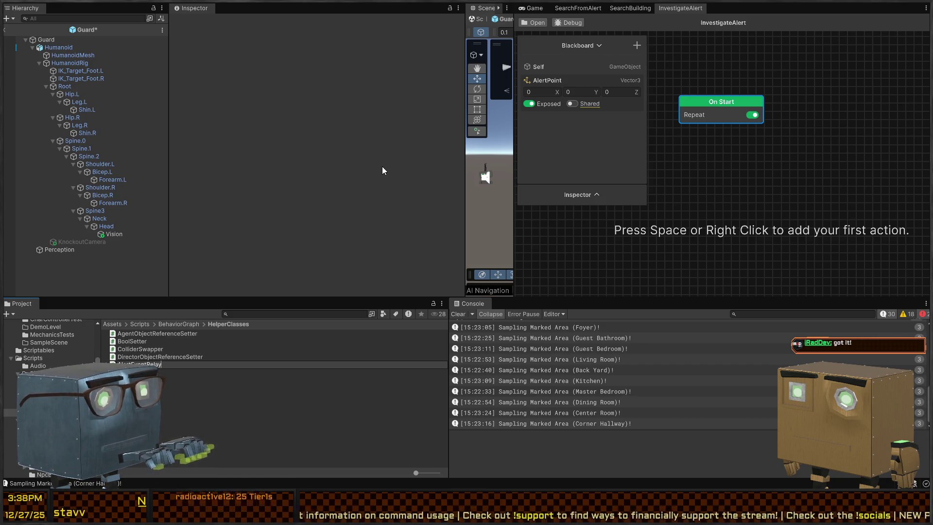
Replace AlertEventRelay's template methods with an empty Alerted(PerceivedObject perceived) method
{"action": "double_click", "coordinate": [335, 107]}
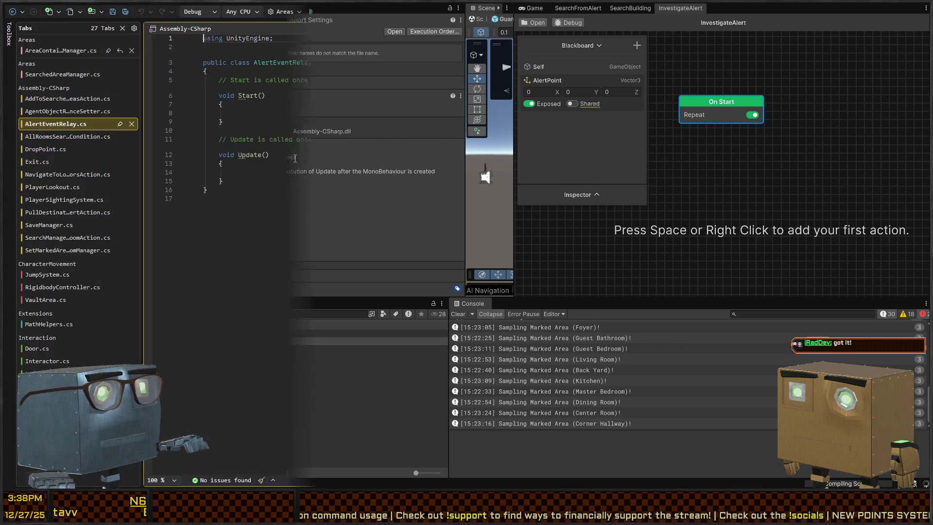
{"action": "key", "text": "shift+Up"}
{"action": "key", "text": "shift+Up"}
{"action": "key", "text": "shift+Up"}
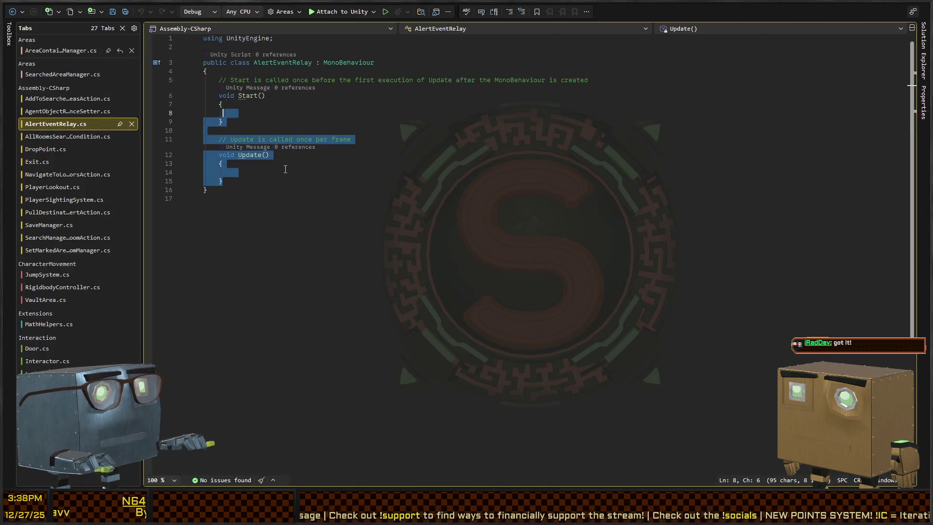
{"action": "key", "text": "BackSpace"}
{"action": "type", "text": "public PerceivedOb"}
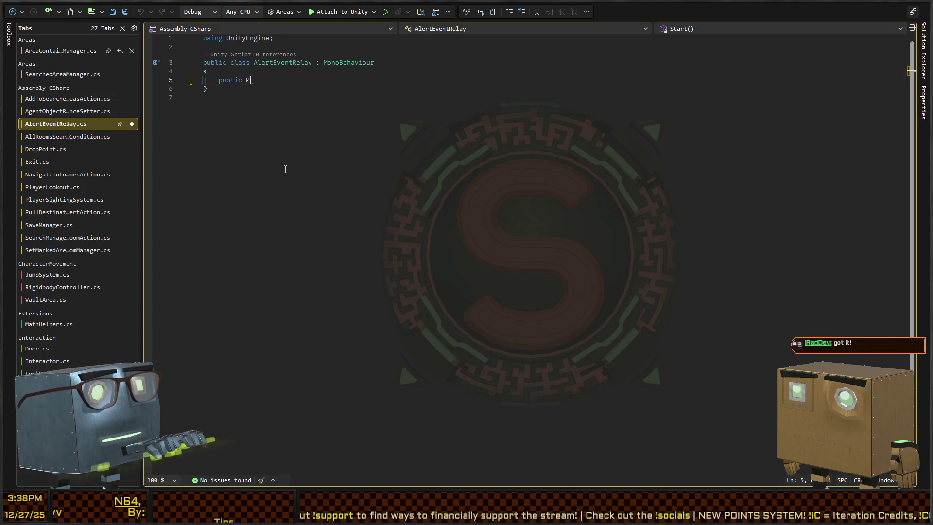
{"action": "key", "text": "ctrl+BackSpace"}
{"action": "type", "text": "void Al"}
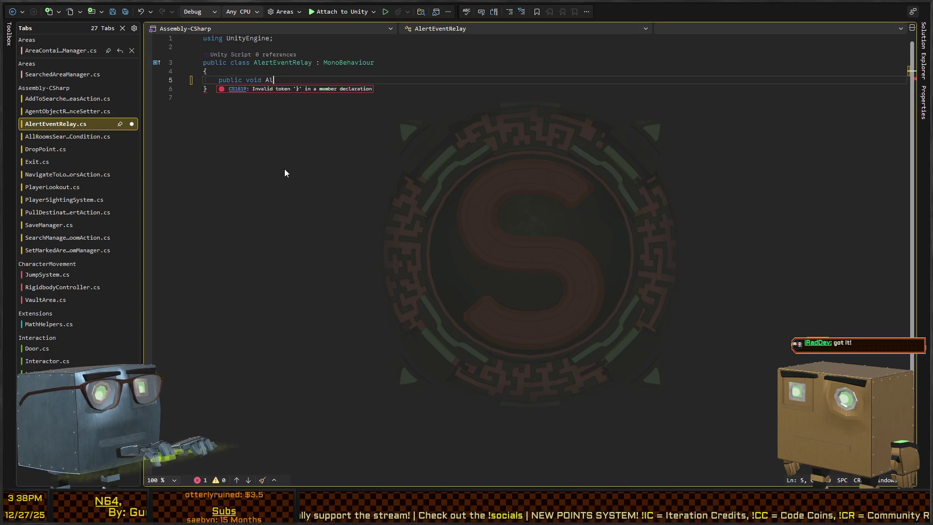
{"action": "type", "text": "erted(Perce"}
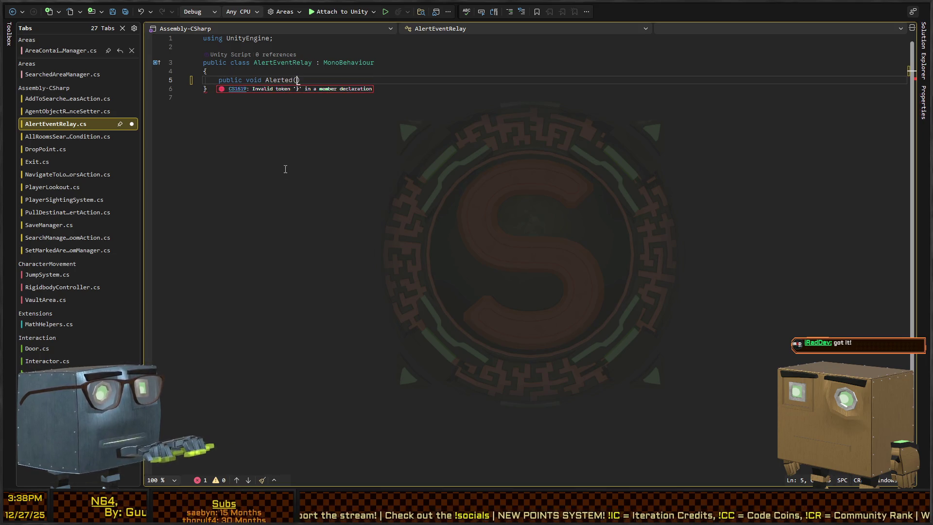
{"action": "type", "text": "Object perceiv"}
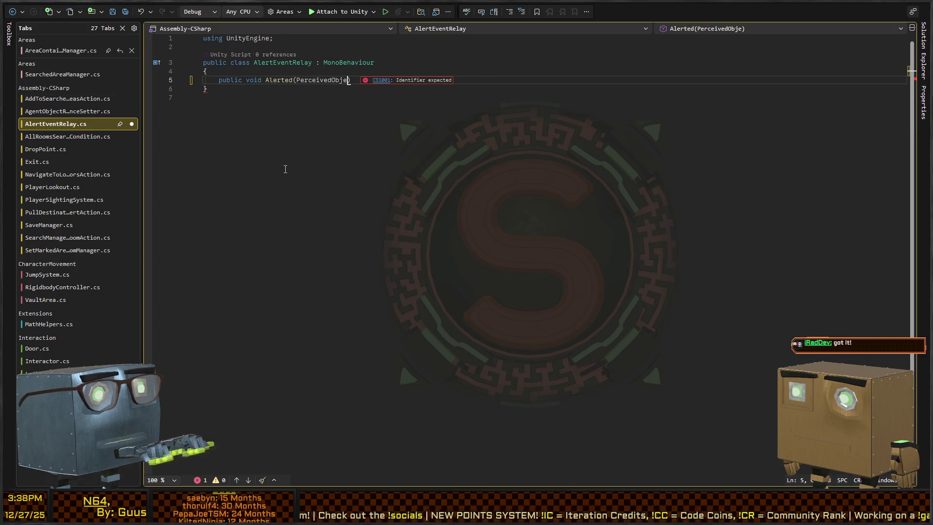
{"action": "type", "text": "ed) {"}
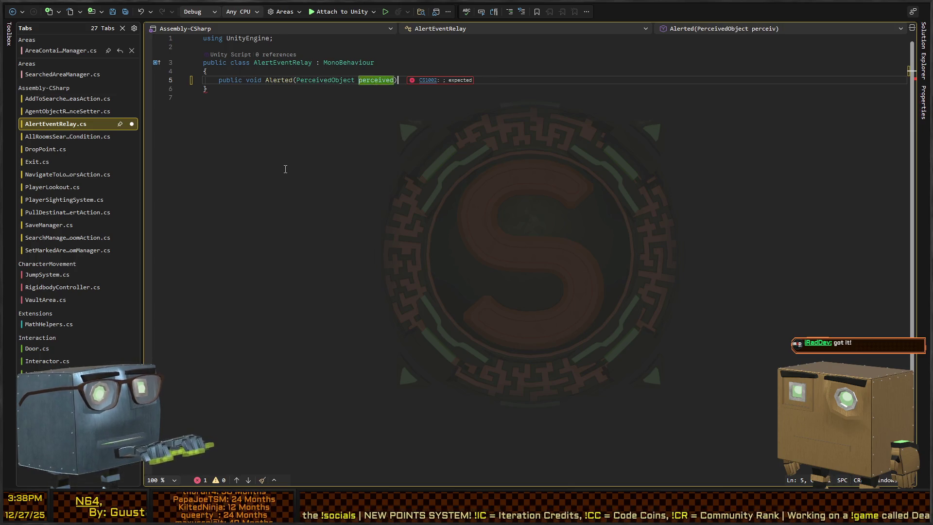
{"action": "key", "text": "Return"}
Add a public BehaviorGraphAgent Agent field and begin an Agent.SetVariableValue call in Alerted
{"action": "key", "text": "ctrl+Return"}
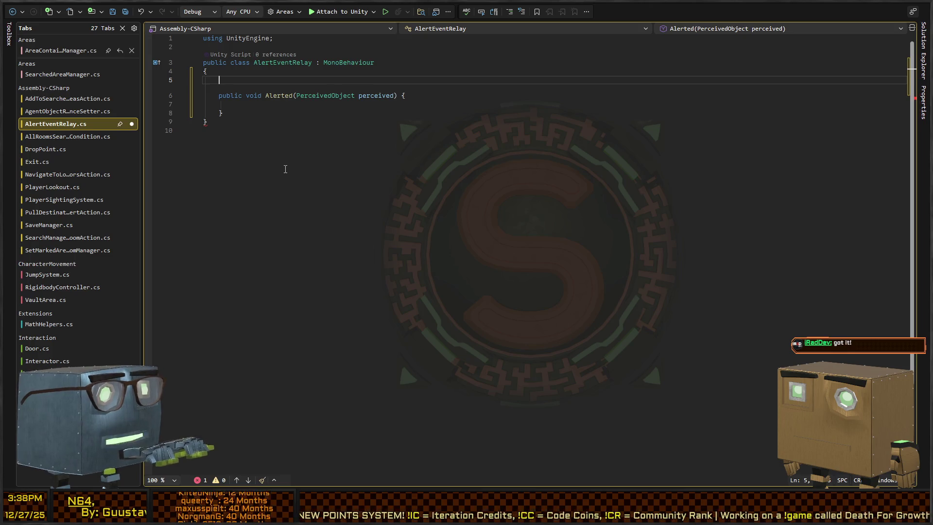
{"action": "type", "text": "behaviorgra"}
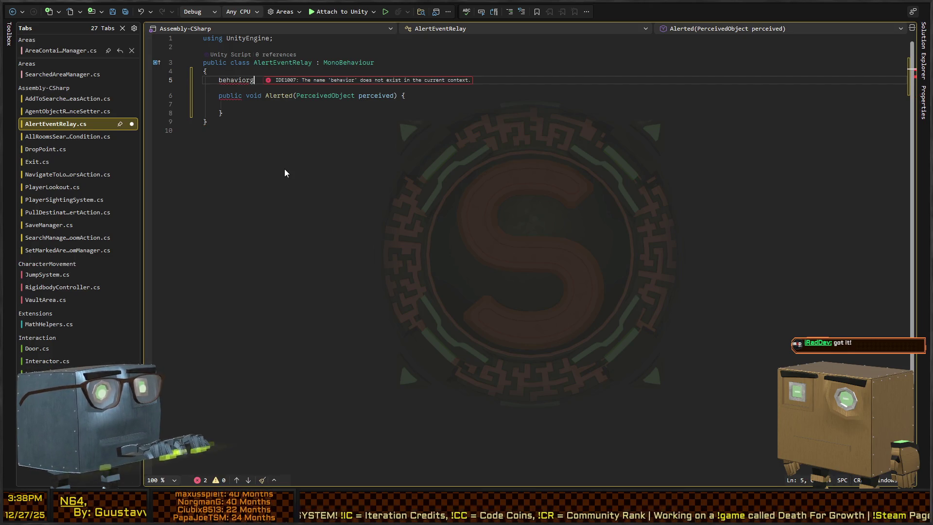
{"action": "type", "text": "ph"}
{"action": "key", "text": "Tab"}
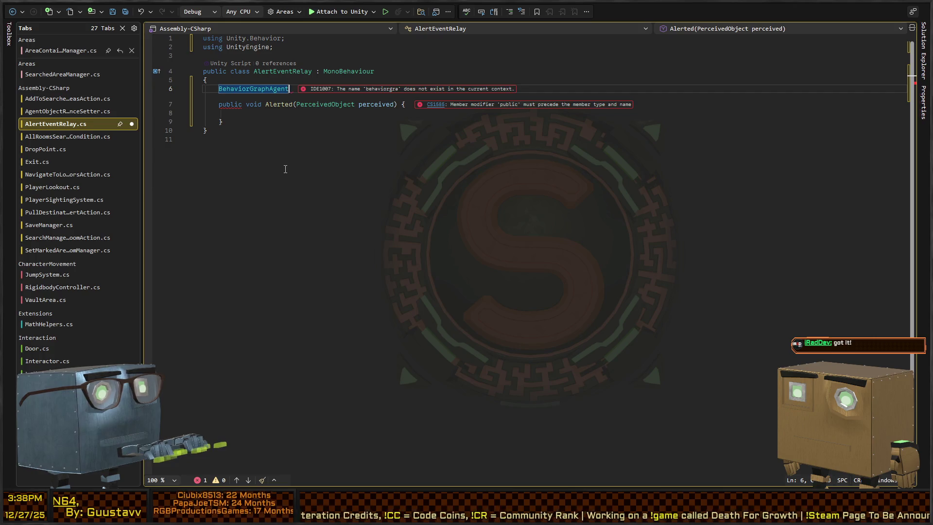
{"action": "key", "text": "Home"}
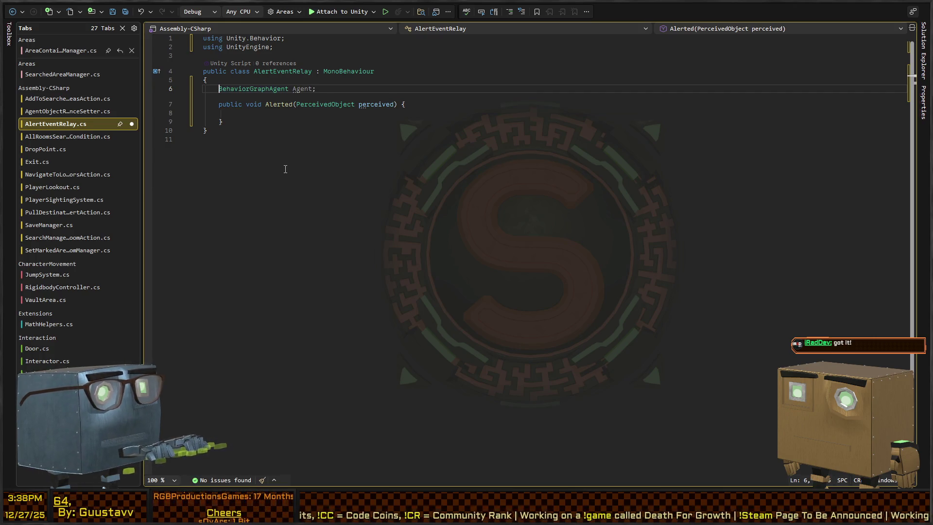
{"action": "type", "text": "public"}
{"action": "key", "text": "Down"}
{"action": "key", "text": "Down"}
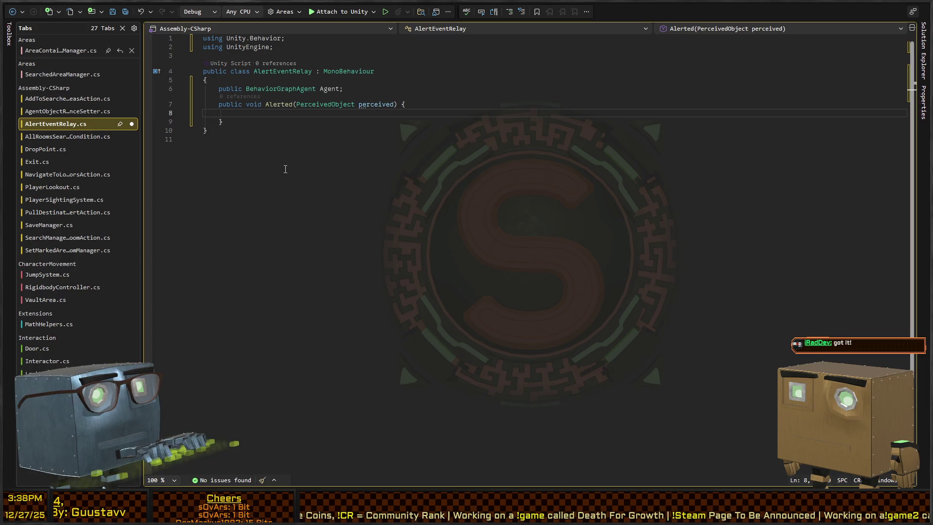
{"action": "type", "text": "Agent.Set"}
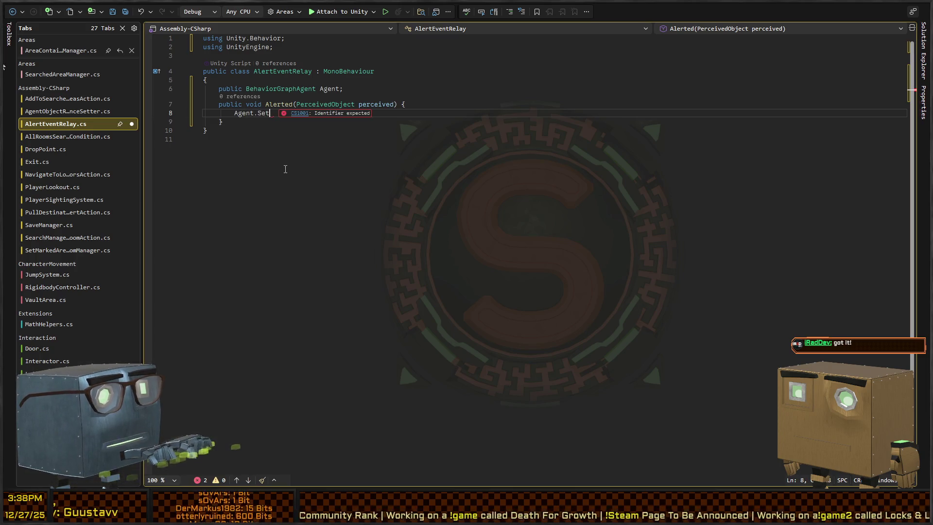
{"action": "type", "text": "VariableValue("}
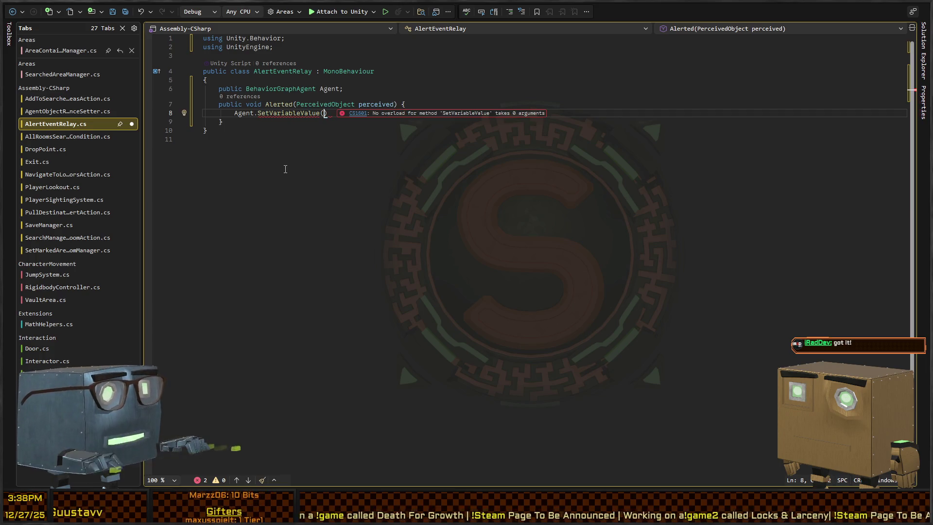
Add a public string VariableName field, pass VariableName and perceived to SetVariableValue, and save
{"action": "key", "text": "Up"}
{"action": "key", "text": "Up"}
{"action": "key", "text": "ctrl+Return"}
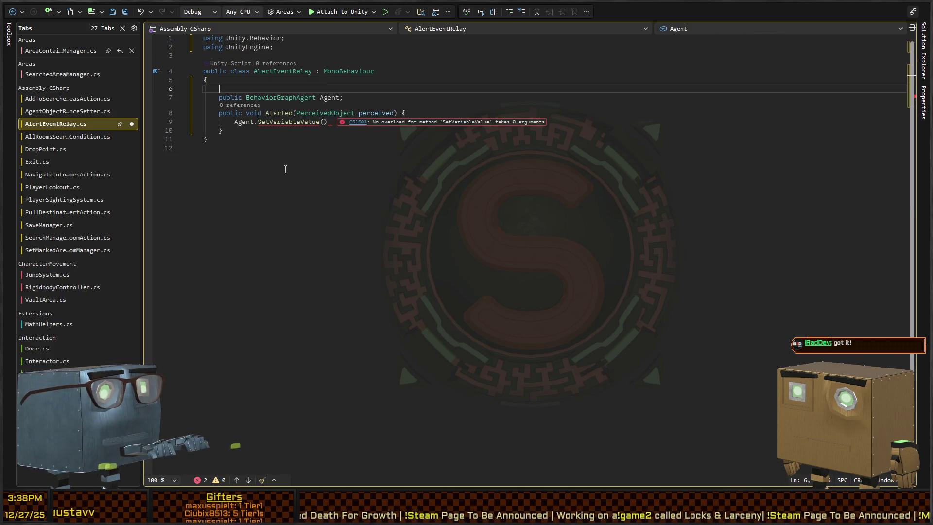
{"action": "type", "text": "public string Name"}
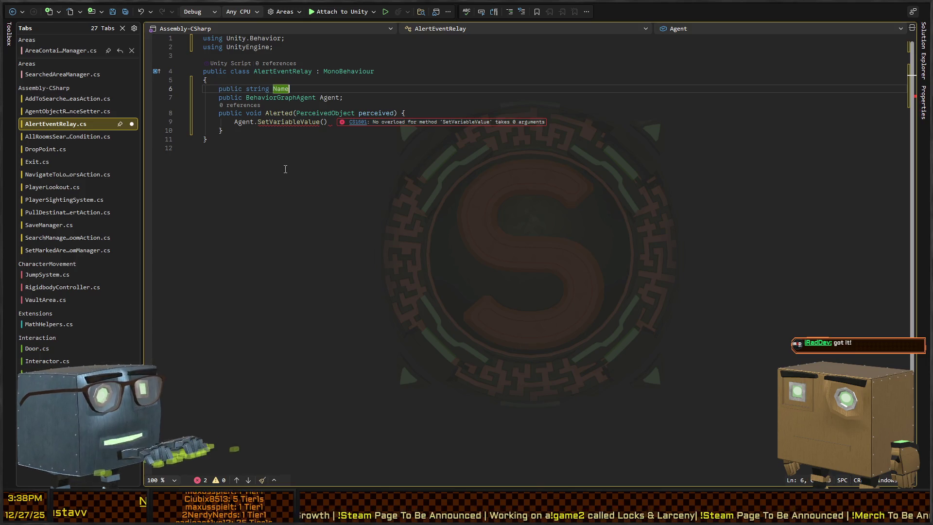
{"action": "type", "text": "VariableName;"}
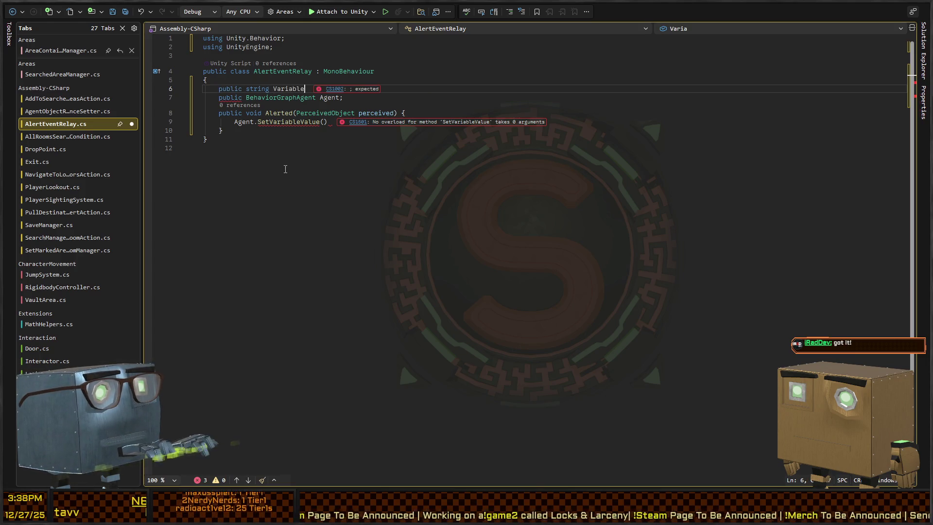
{"action": "key", "text": "Down"}
{"action": "key", "text": "Down"}
{"action": "key", "text": "Down"}
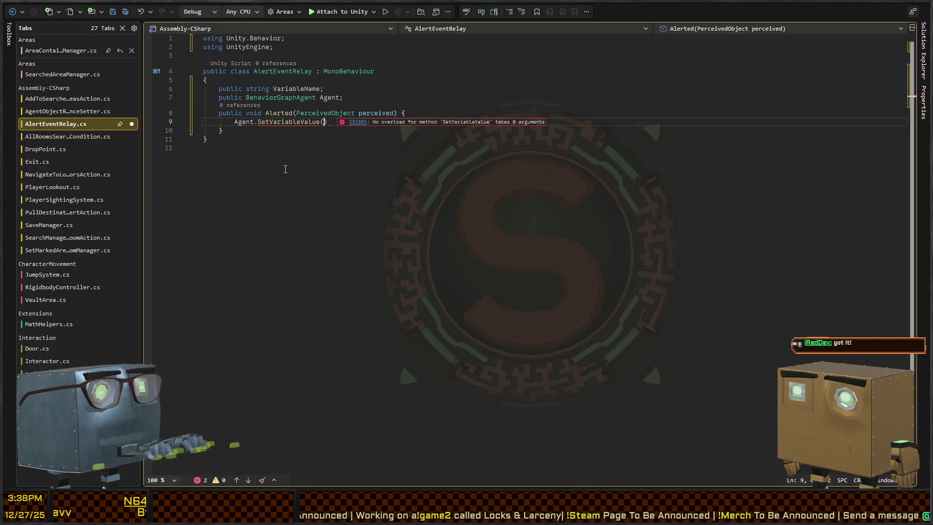
{"action": "type", "text": "Varia"}
{"action": "type", "text": "bleName, perceive"}
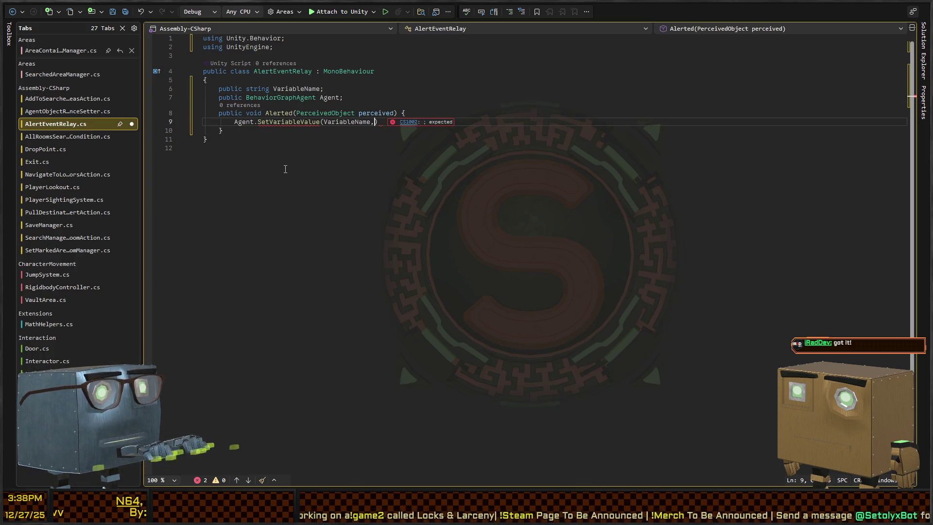
{"action": "type", "text": "d);"}
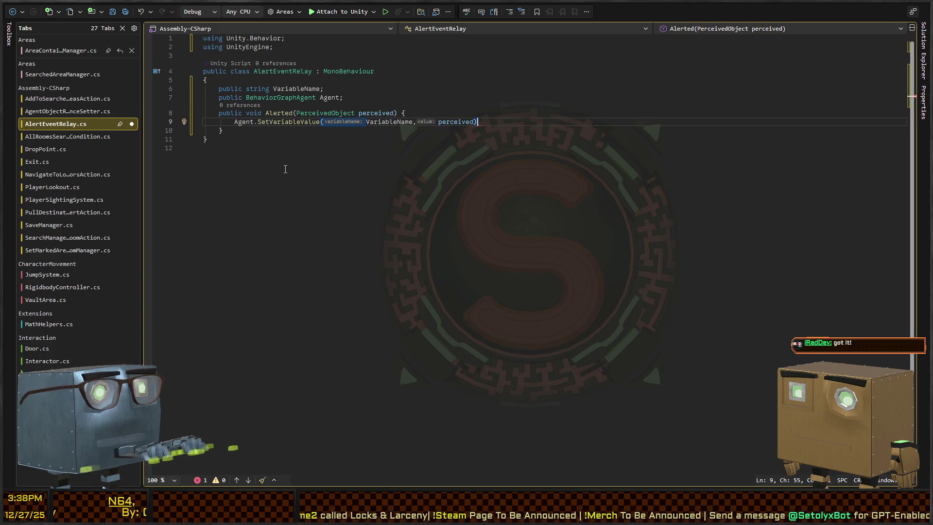
{"action": "key", "text": "ctrl+s"}
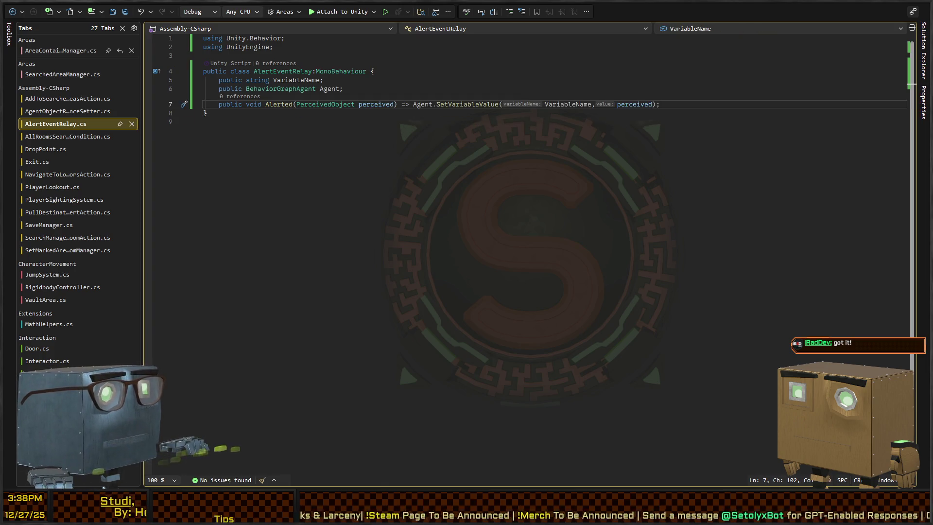
{"action": "key", "text": "alt+Tab"}
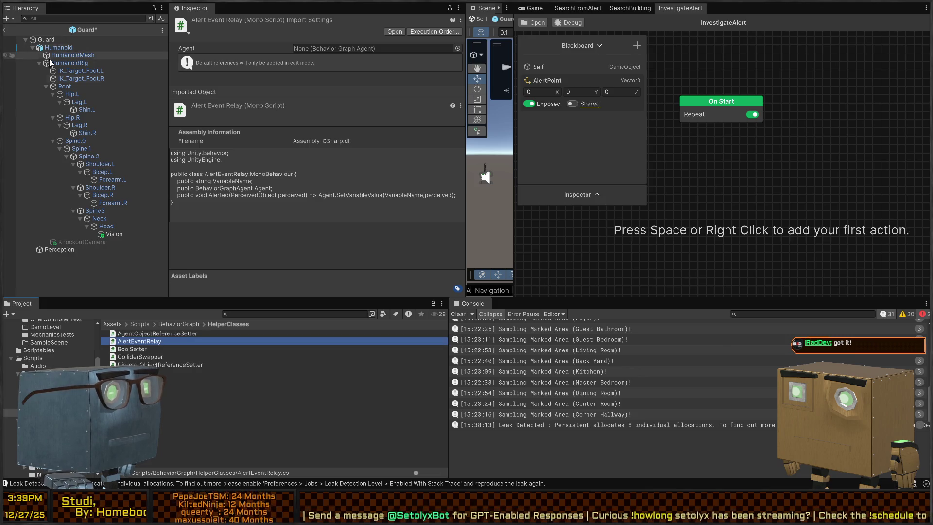
Add the AlertEventRelay component to the guard's Perception object
{"action": "left_click", "coordinate": [60, 249]}
{"action": "scroll", "coordinate": [334, 131], "scroll_direction": "down", "scroll_amount": 5}
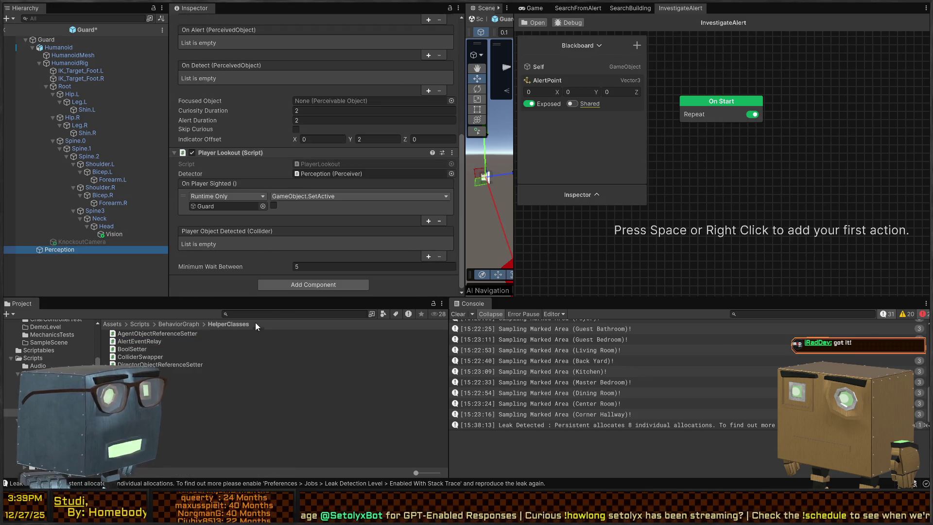
{"action": "left_click", "coordinate": [337, 283]}
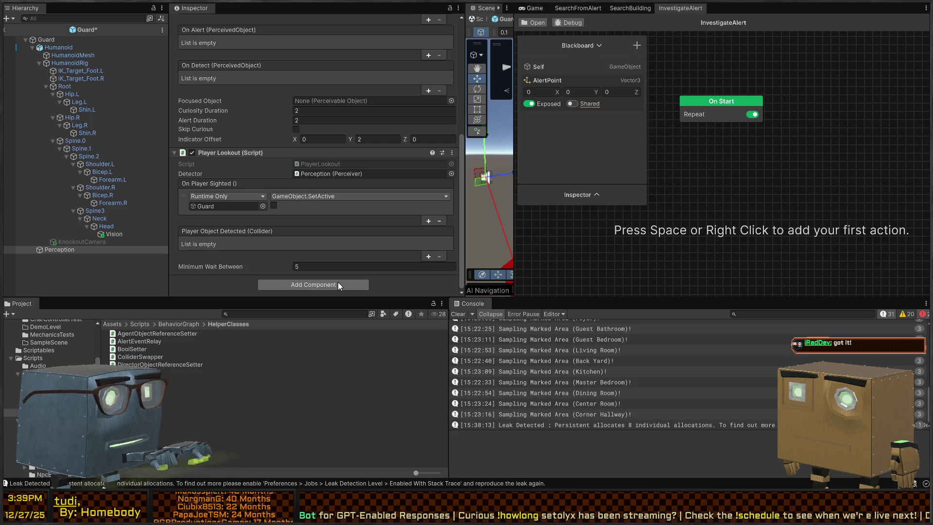
{"action": "scroll", "coordinate": [337, 281], "scroll_direction": "up", "scroll_amount": 3}
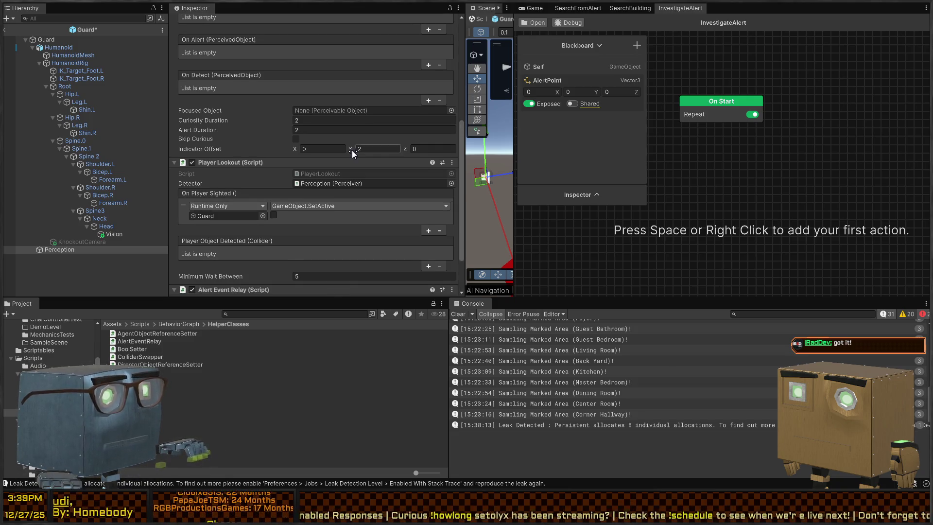
{"action": "left_click", "coordinate": [238, 187]}
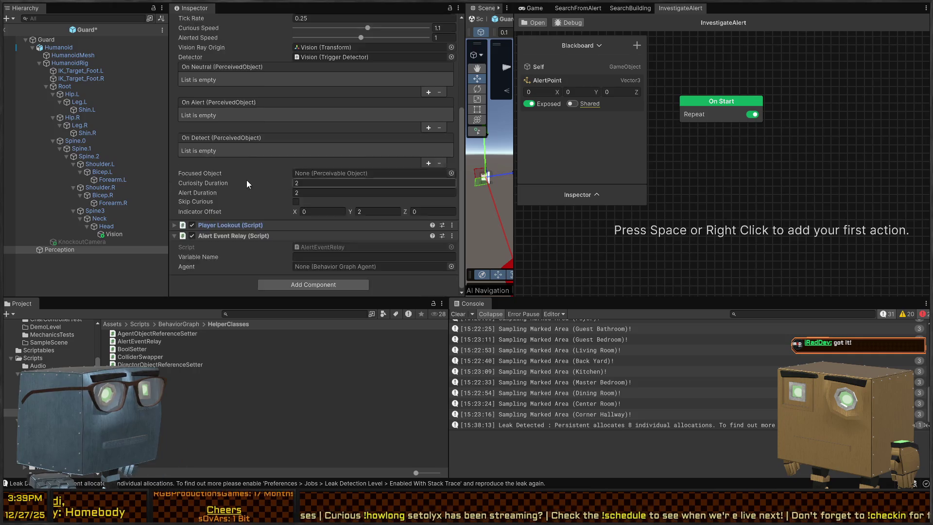
{"action": "scroll", "coordinate": [233, 136], "scroll_direction": "up", "scroll_amount": 3}
Point Perception's On Alert event at its Alert Event Relay, calling AlertEventRelay.Alerted
{"action": "left_click", "coordinate": [430, 178]}
{"action": "scroll", "coordinate": [224, 182], "scroll_direction": "down", "scroll_amount": 5}
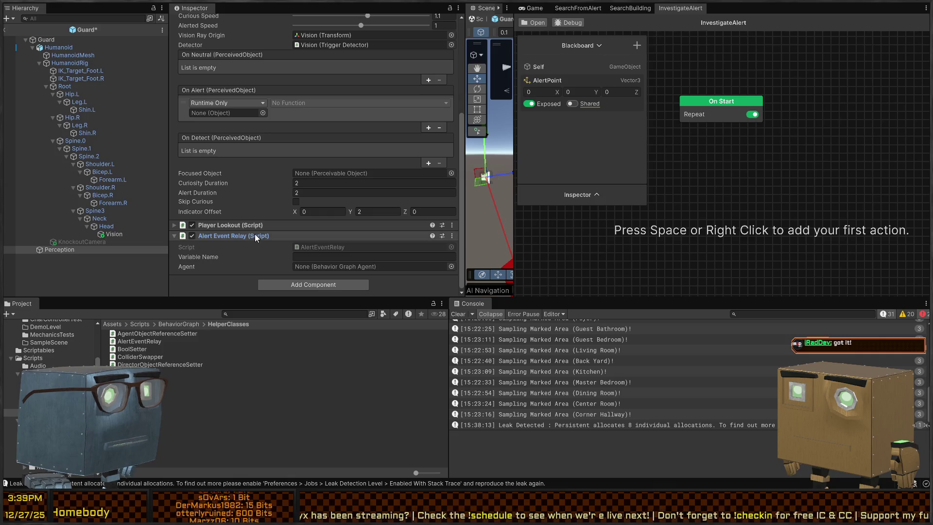
{"action": "left_click_drag", "start_coordinate": [254, 234], "coordinate": [237, 113]}
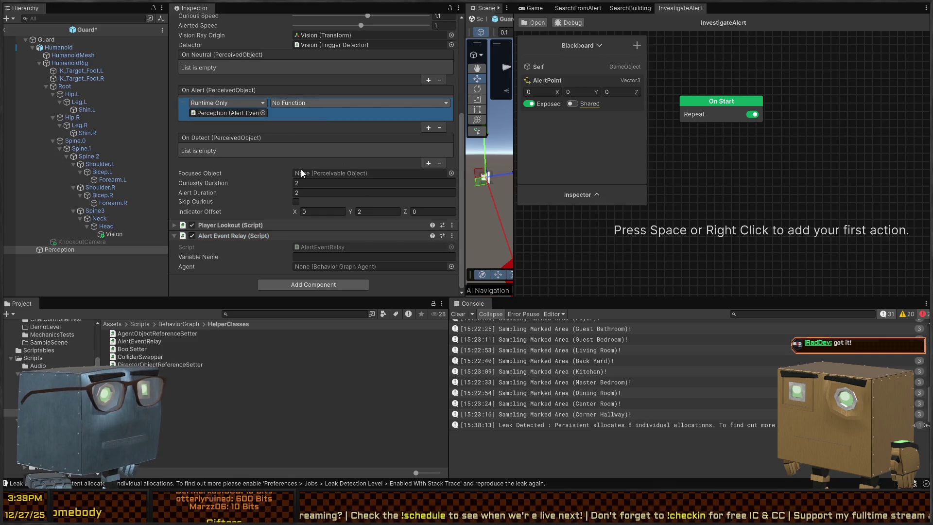
{"action": "left_click", "coordinate": [364, 256]}
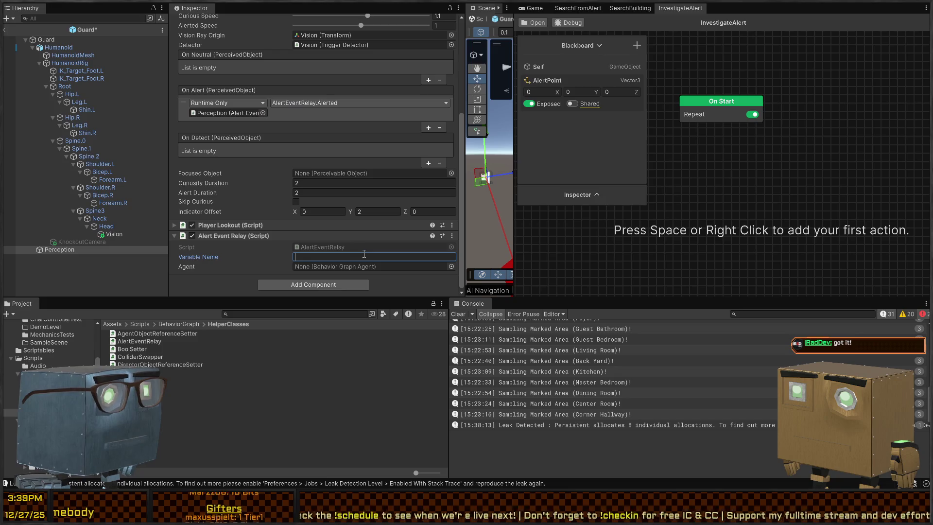
{"action": "scroll", "coordinate": [322, 156], "scroll_direction": "up", "scroll_amount": 10}
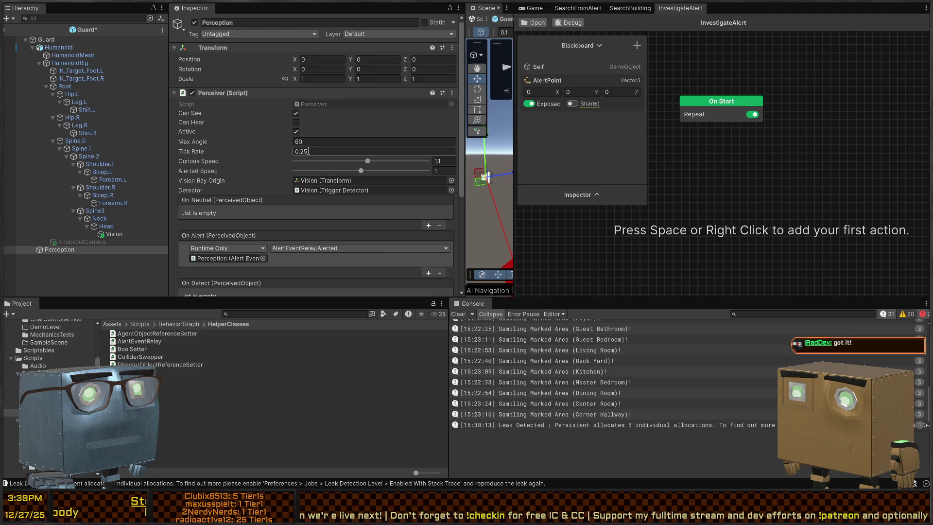
{"action": "scroll", "coordinate": [289, 136], "scroll_direction": "down", "scroll_amount": 10}
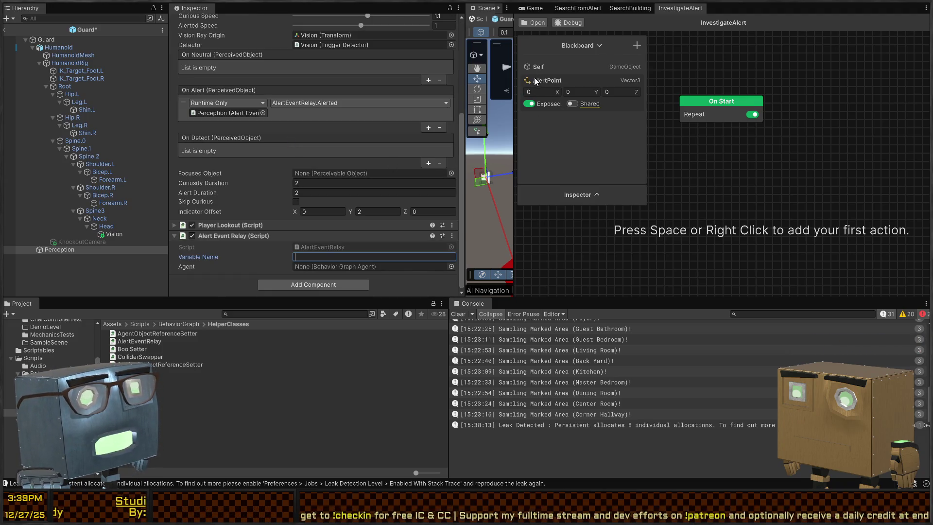
{"action": "key", "text": "alt+Tab"}
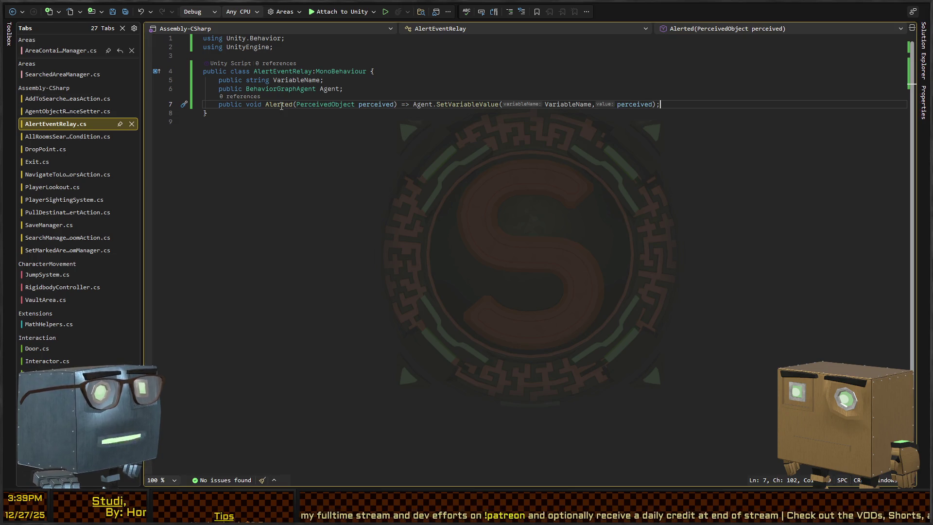
{"action": "double_click", "coordinate": [421, 106]}
Give Alerted a block body and declare public bool ExtractObject and ExtractLocation fields
{"action": "key", "text": "shift+End"}
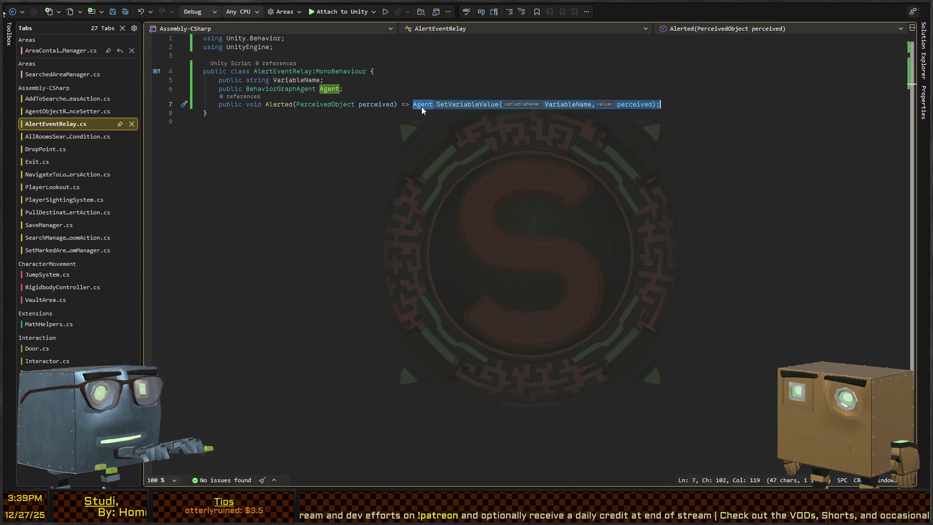
{"action": "type", "text": "{"}
{"action": "key", "text": "BackSpace"}
{"action": "key", "text": "BackSpace"}
{"action": "key", "text": "BackSpace"}
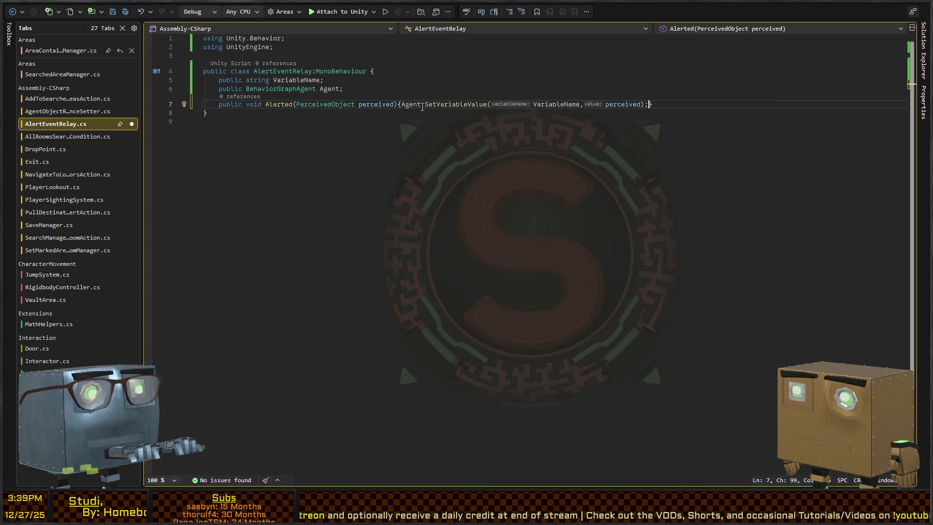
{"action": "key", "text": "Return"}
{"action": "key", "text": "Up"}
{"action": "key", "text": "Up"}
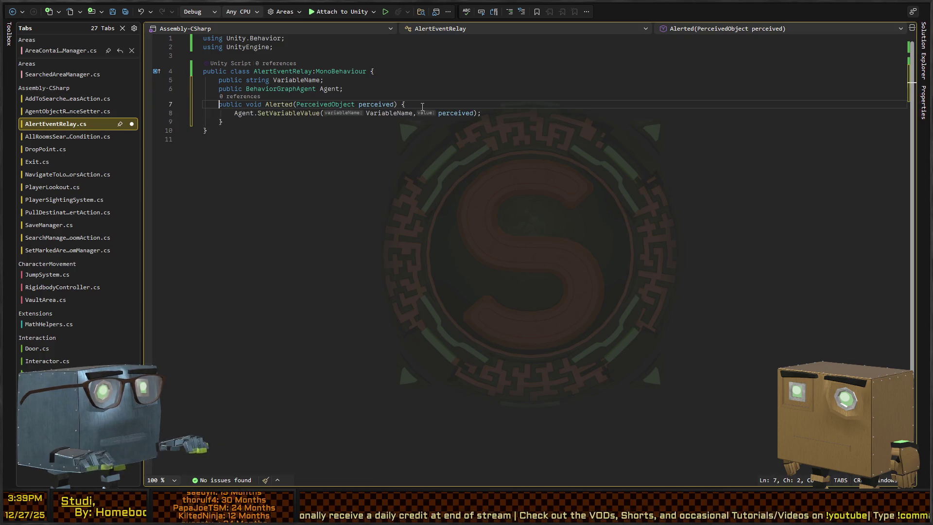
{"action": "key", "text": "ctrl+Return"}
{"action": "type", "text": "public bool Ex"}
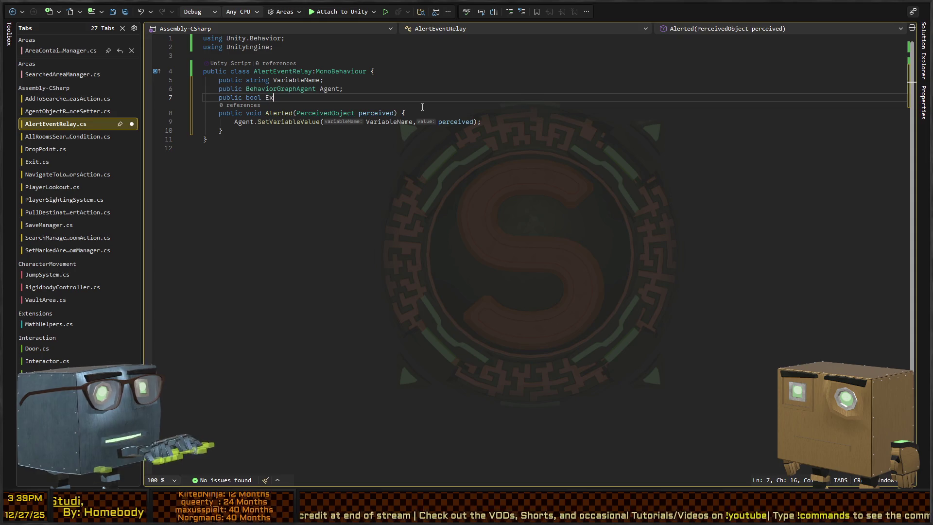
{"action": "type", "text": "tractObject"}
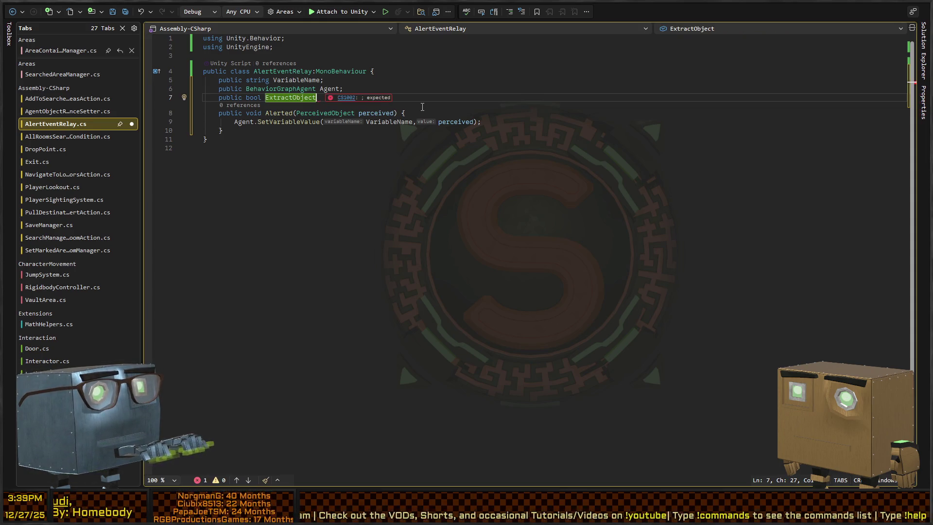
{"action": "type", "text": ", ExtractLo"}
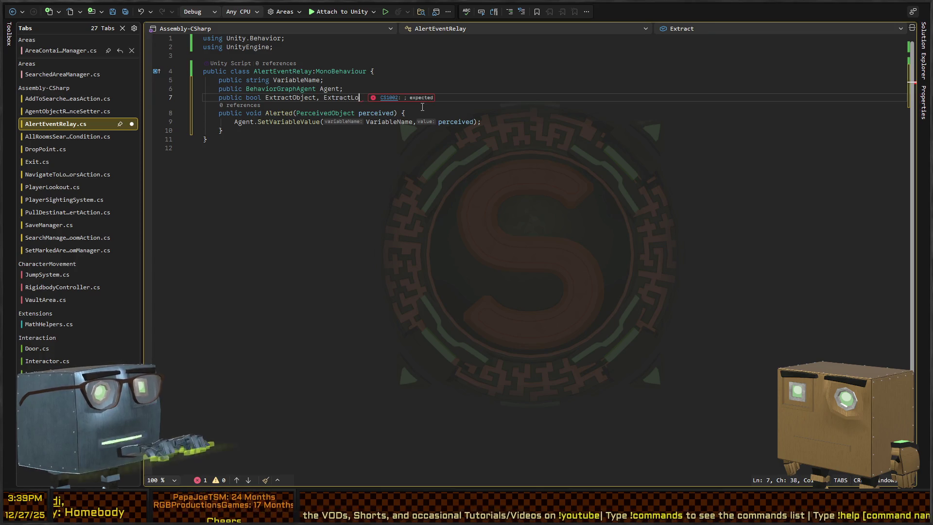
{"action": "type", "text": "cation;"}
{"action": "key", "text": "Down"}
{"action": "key", "text": "Down"}
Guard the SetVariableValue call with if(ExtractLocation)
{"action": "key", "text": "Home"}
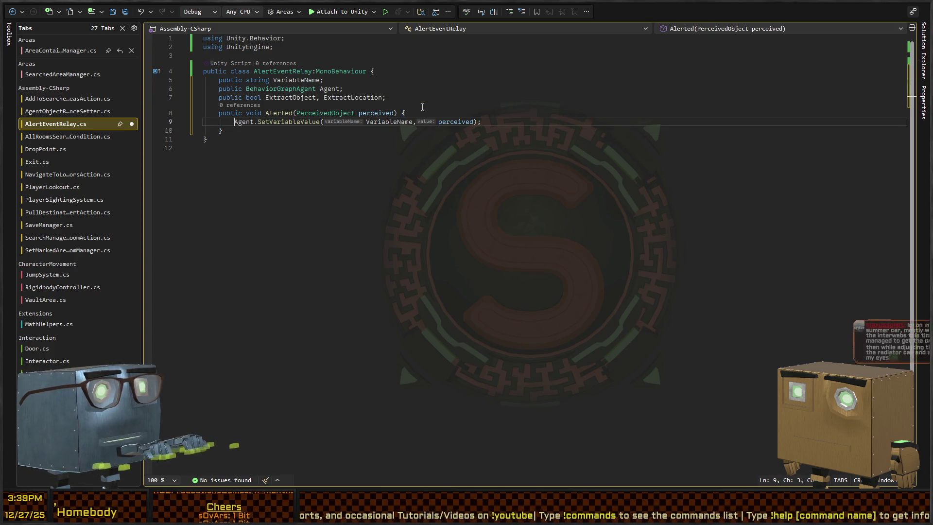
{"action": "type", "text": "if(Ex"}
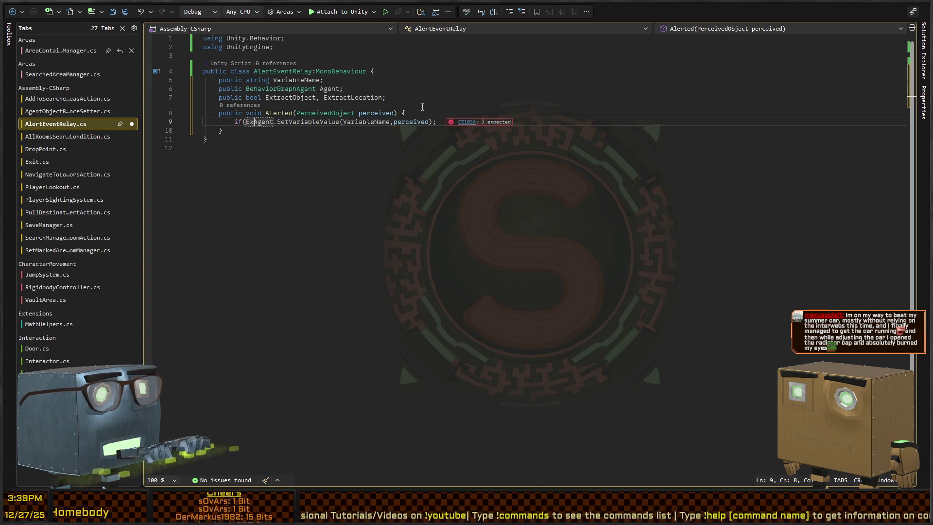
{"action": "type", "text": "tractLocation)"}
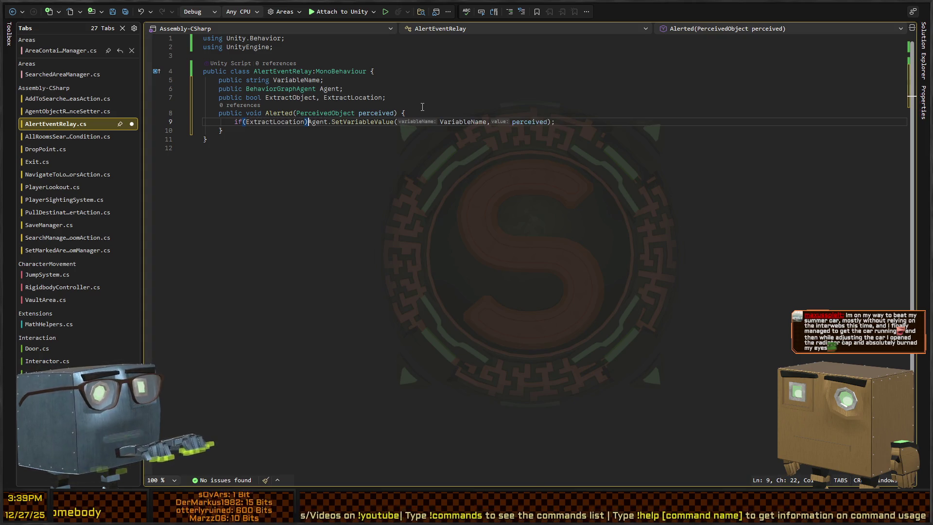
{"action": "key", "text": "Up"}
{"action": "key", "text": "Up"}
{"action": "key", "text": "Up"}
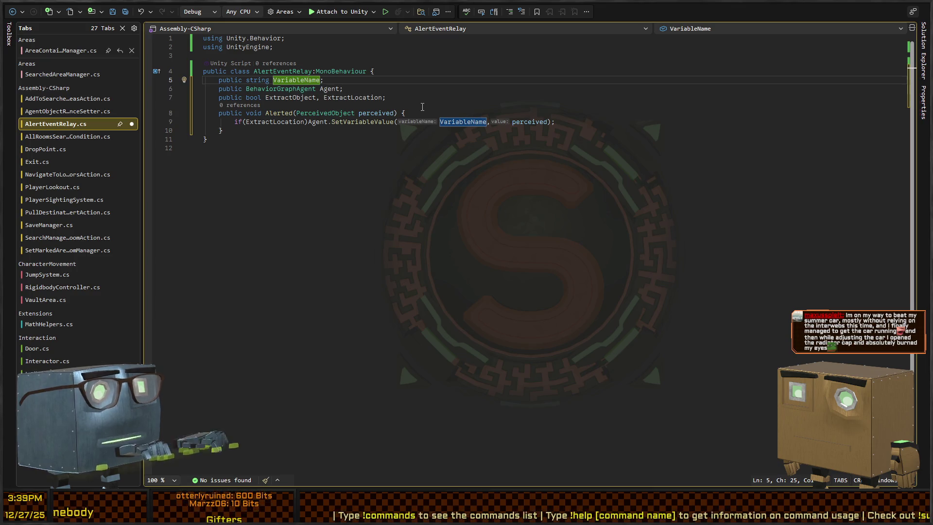
Rename VariableName to LocationVariableName and add an ObjectVariableName field
{"action": "key", "text": "ctrl+r"}
{"action": "key", "text": "ctrl+r"}
{"action": "type", "text": "LocationVari"}
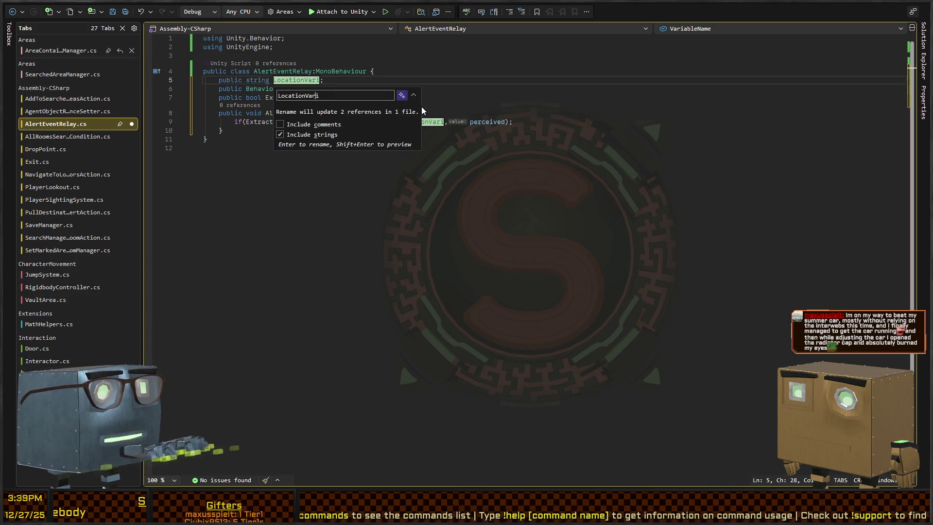
{"action": "type", "text": "ableName"}
{"action": "key", "text": "Return"}
{"action": "key", "text": "Down"}
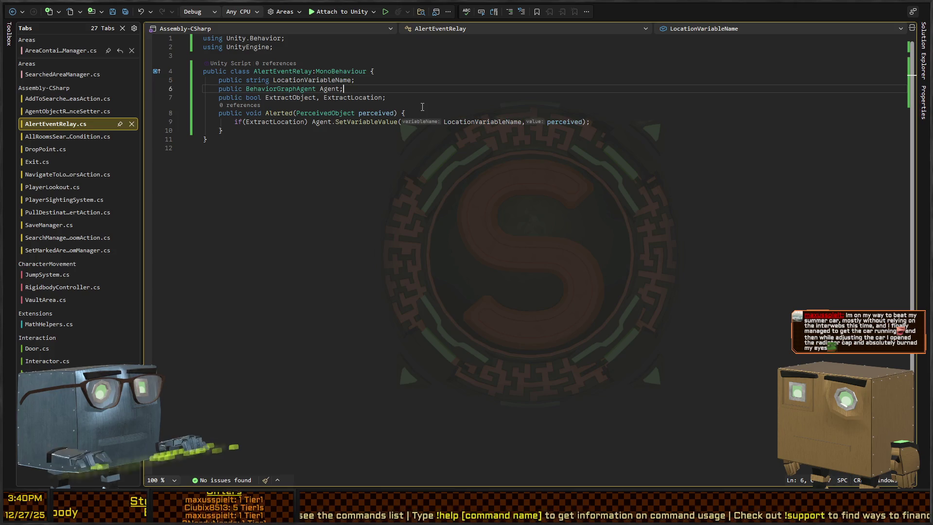
{"action": "key", "text": "Up"}
{"action": "key", "text": "Right"}
{"action": "key", "text": "Right"}
{"action": "type", "text": ",Object"}
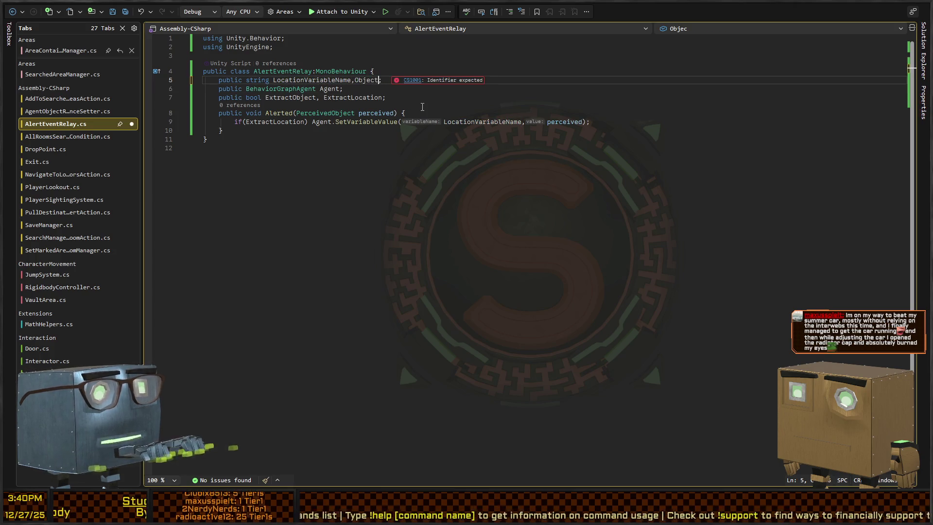
{"action": "type", "text": "VariableName"}
{"action": "key", "text": "Down"}
{"action": "key", "text": "Down"}
{"action": "key", "text": "Down"}
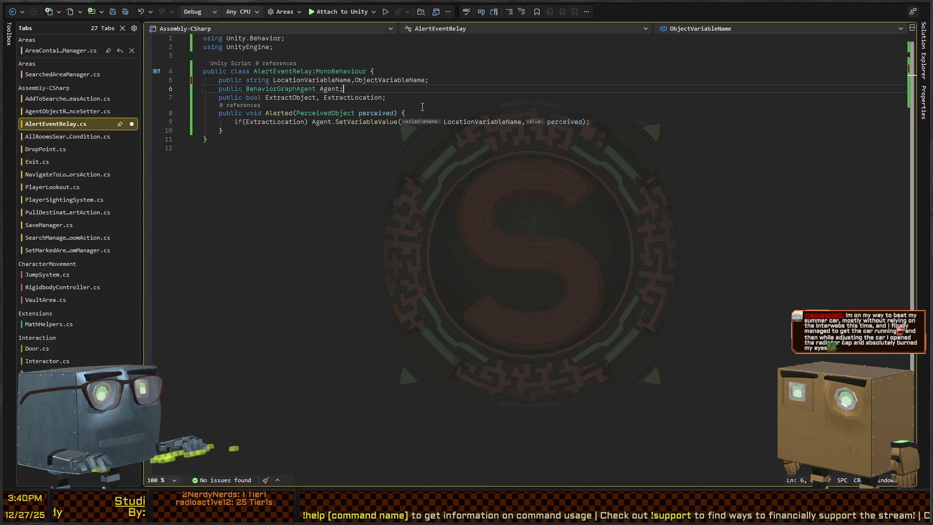
Duplicate the if line as an ExtractObject check that sets ObjectVariableName
{"action": "key", "text": "Home"}
{"action": "key", "text": "shift+Down"}
{"action": "key", "text": "ctrl+d"}
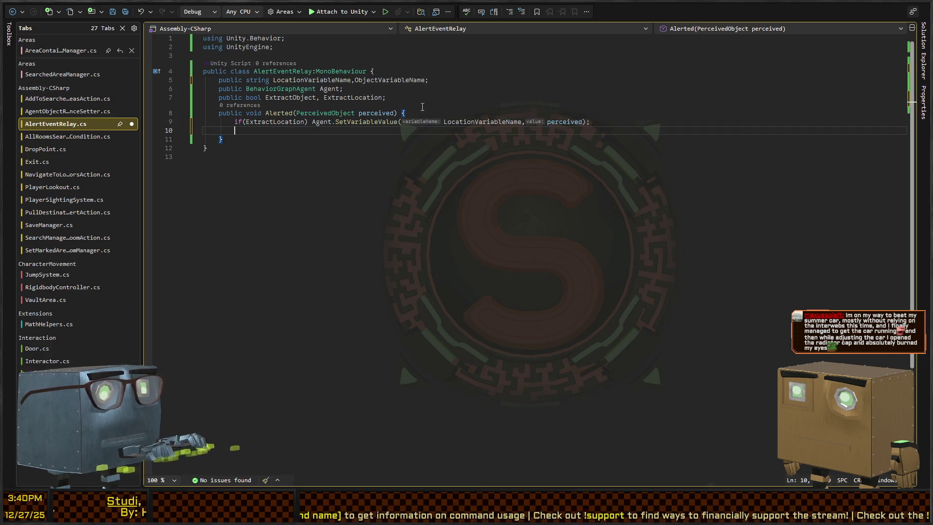
{"action": "key", "text": "ctrl+Right"}
{"action": "key", "text": "ctrl+Right"}
{"action": "key", "text": "ctrl+shift+Right"}
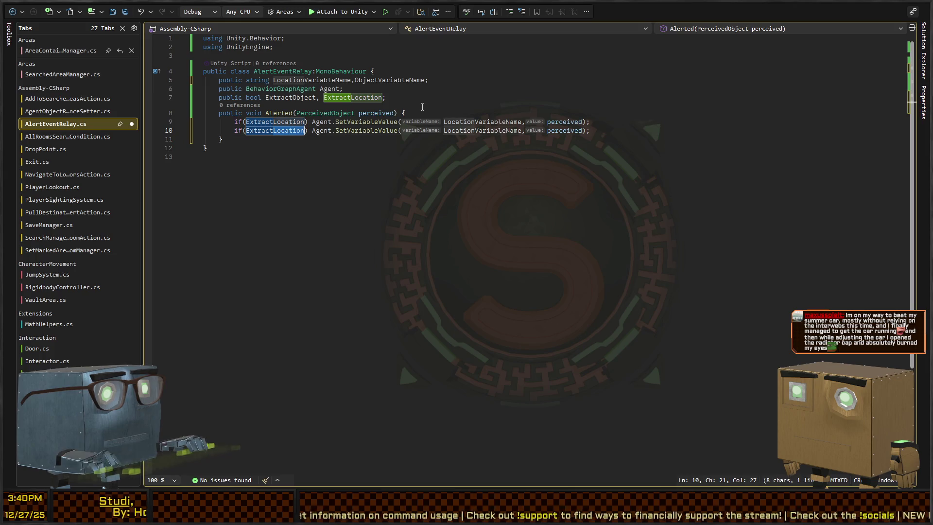
{"action": "type", "text": "ExtractObject"}
{"action": "key", "text": "ctrl+Right"}
{"action": "key", "text": "ctrl+Right"}
{"action": "key", "text": "ctrl+Right"}
{"action": "key", "text": "ctrl+shift+Right"}
{"action": "type", "text": "ObjectVariableName"}
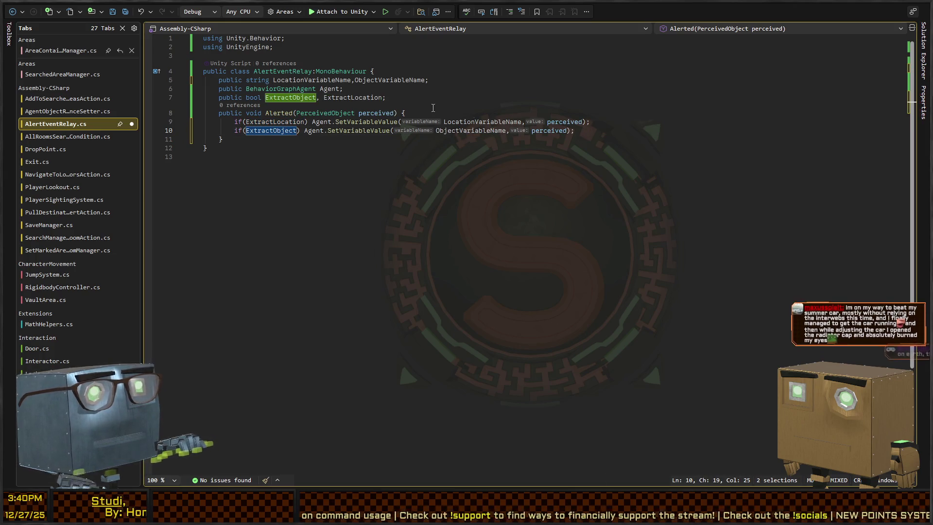
Pass perceived.Object and perceived.Object.transform.position as the values, then save
{"action": "left_click", "coordinate": [704, 112]}
{"action": "left_click", "coordinate": [543, 130]}
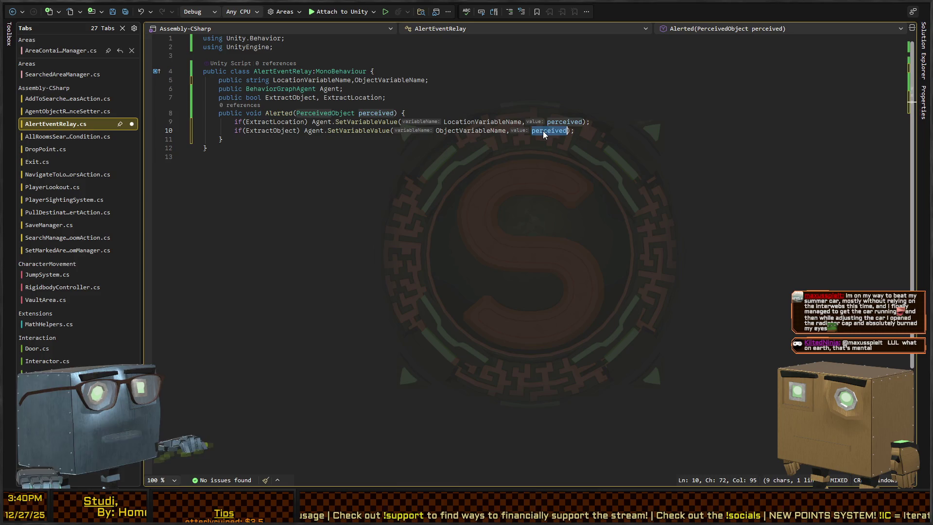
{"action": "type", "text": ".Object"}
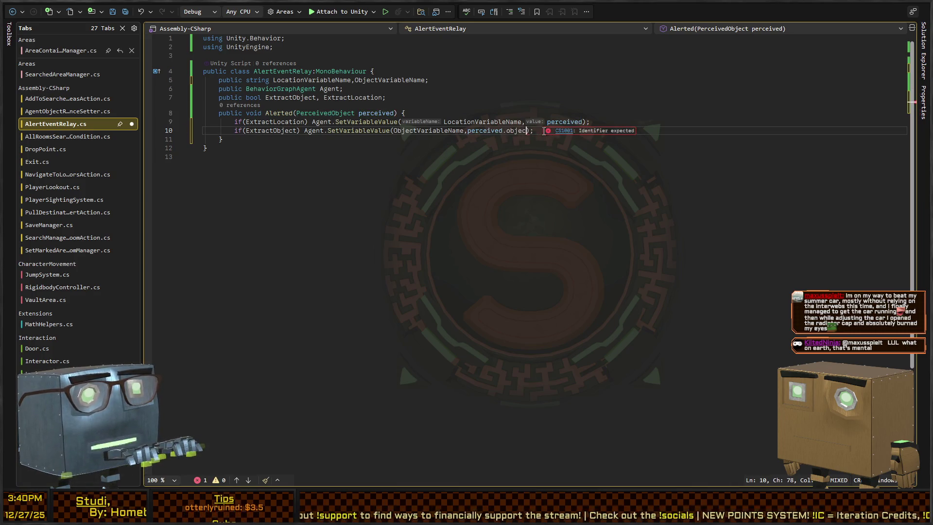
{"action": "key", "text": "Up"}
{"action": "key", "text": "Left"}
{"action": "key", "text": "Left"}
{"action": "type", "text": ".o"}
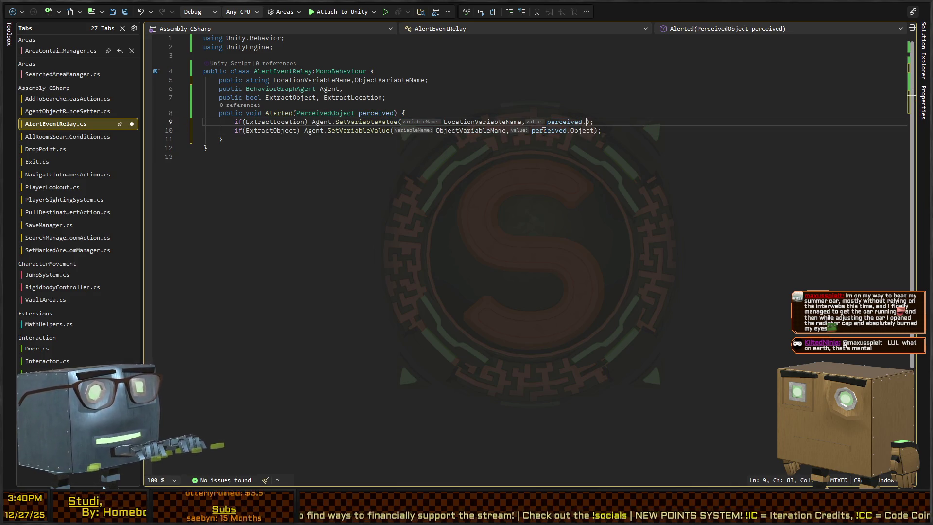
{"action": "type", "text": ".transform.p"}
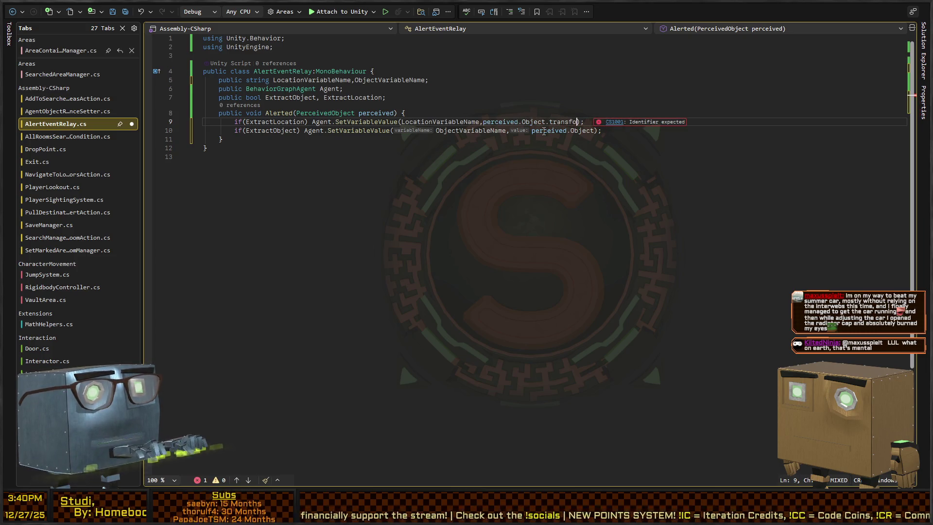
{"action": "type", "text": "osition"}
{"action": "key", "text": "ctrl+s"}
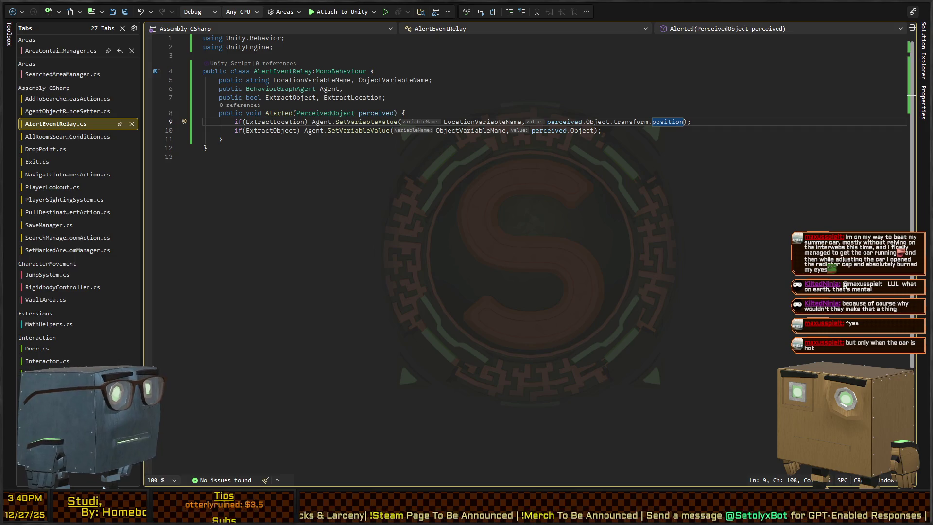
Undo a stray '+' in AlertEventRelay, leaving the code unchanged, and return to Unity
{"action": "type", "text": "+"}
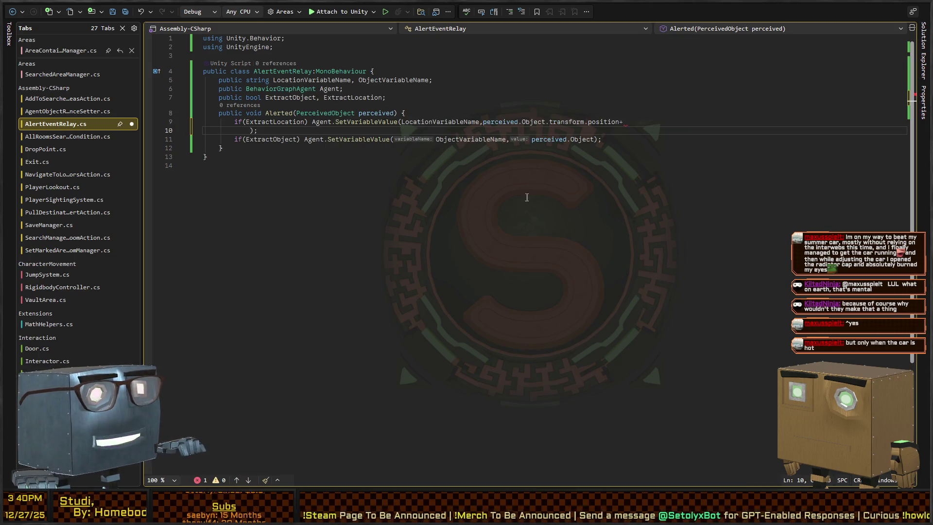
{"action": "key", "text": "ctrl+End"}
{"action": "key", "text": "ctrl+z"}
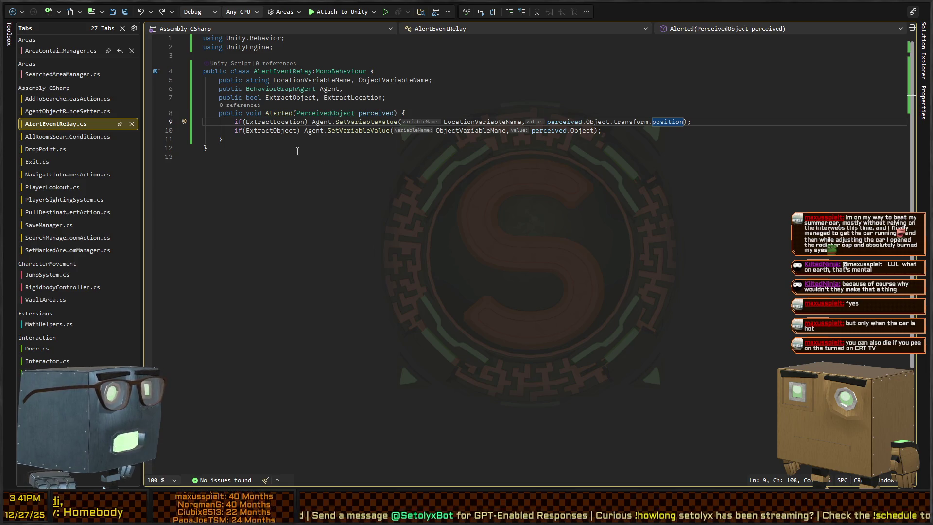
{"action": "key", "text": "Down"}
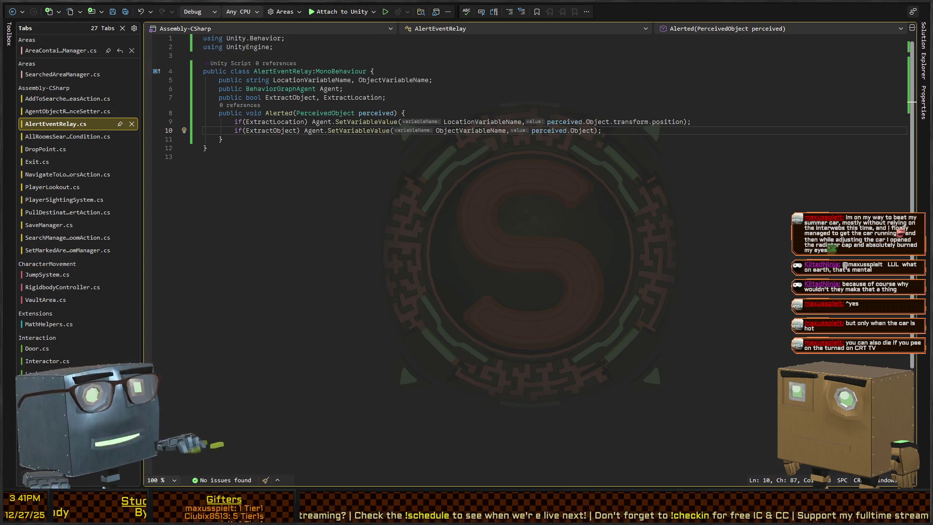
{"action": "key", "text": "alt+Tab"}
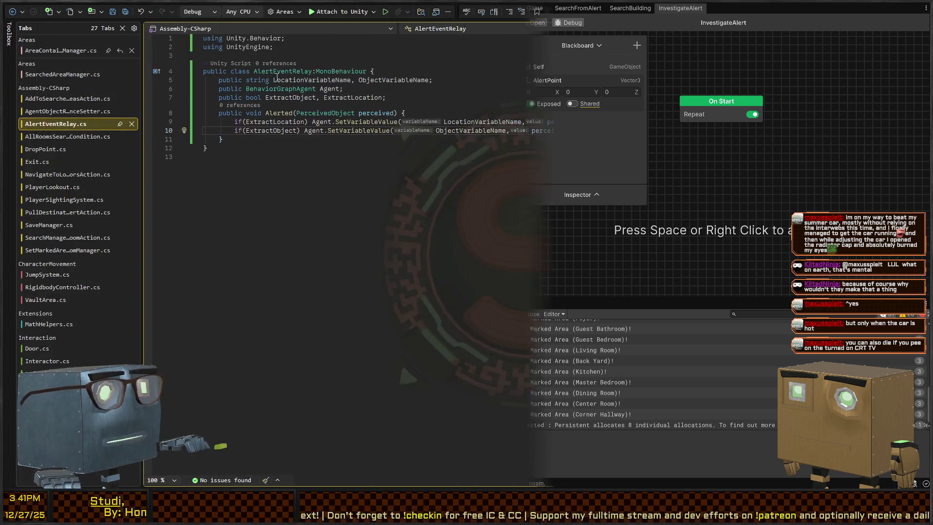
Review the Perception's On Alert event hookup to AlertEventRelay.Alerted in the Inspector
{"action": "type", "text": "["}
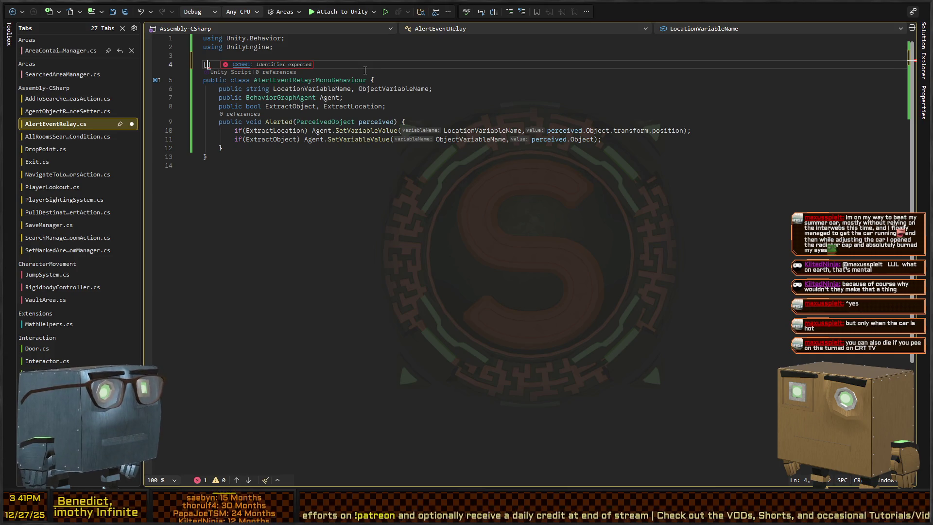
{"action": "scroll", "coordinate": [66, 365], "scroll_direction": "down", "scroll_amount": 3}
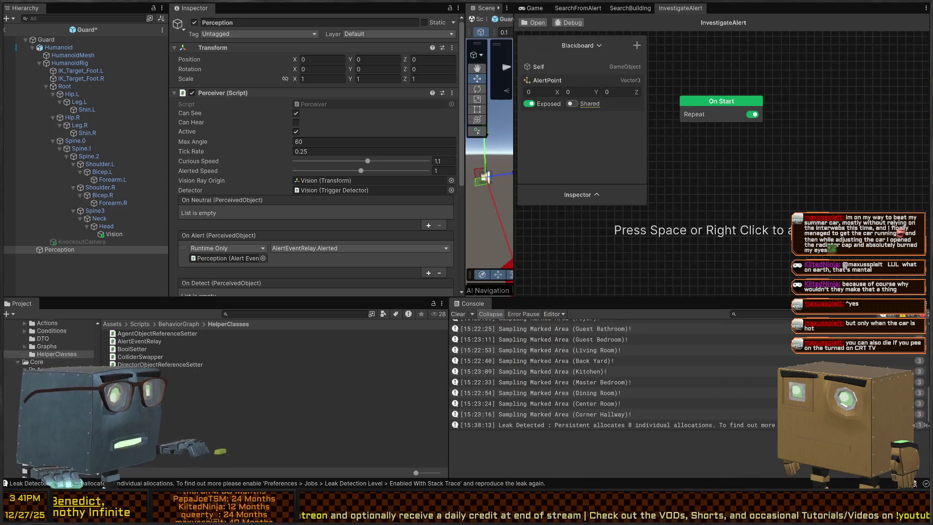
{"action": "scroll", "coordinate": [53, 350], "scroll_direction": "up", "scroll_amount": 2}
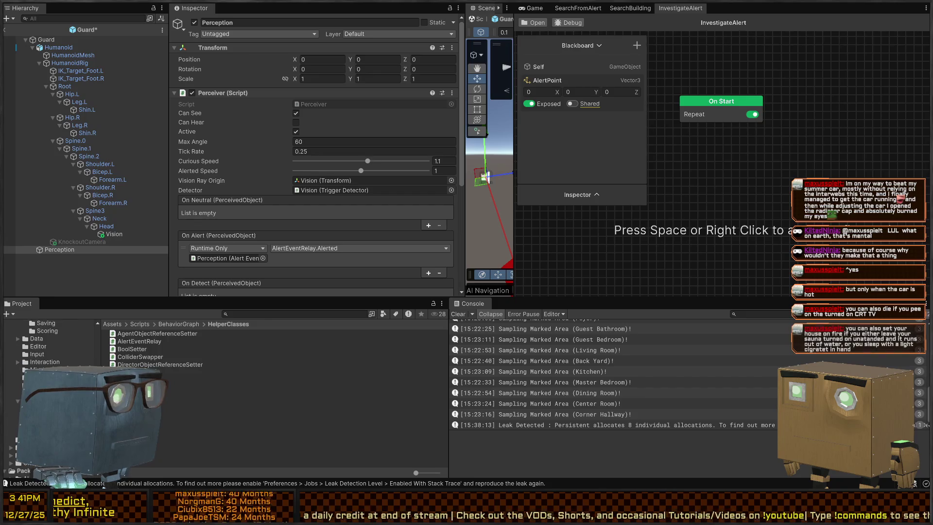
{"action": "scroll", "coordinate": [54, 350], "scroll_direction": "down", "scroll_amount": 3}
{"action": "scroll", "coordinate": [48, 345], "scroll_direction": "up", "scroll_amount": 3}
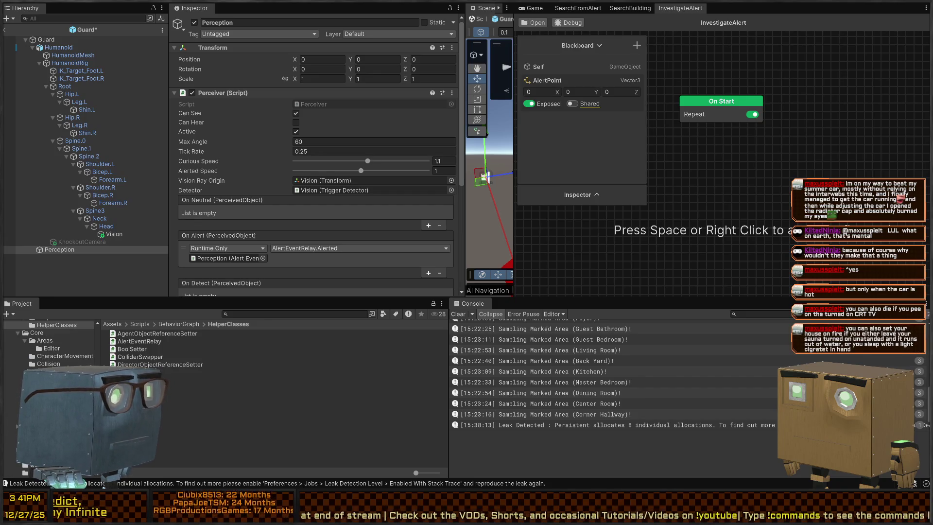
{"action": "scroll", "coordinate": [49, 345], "scroll_direction": "up", "scroll_amount": 3}
{"action": "scroll", "coordinate": [18, 371], "scroll_direction": "up", "scroll_amount": 5}
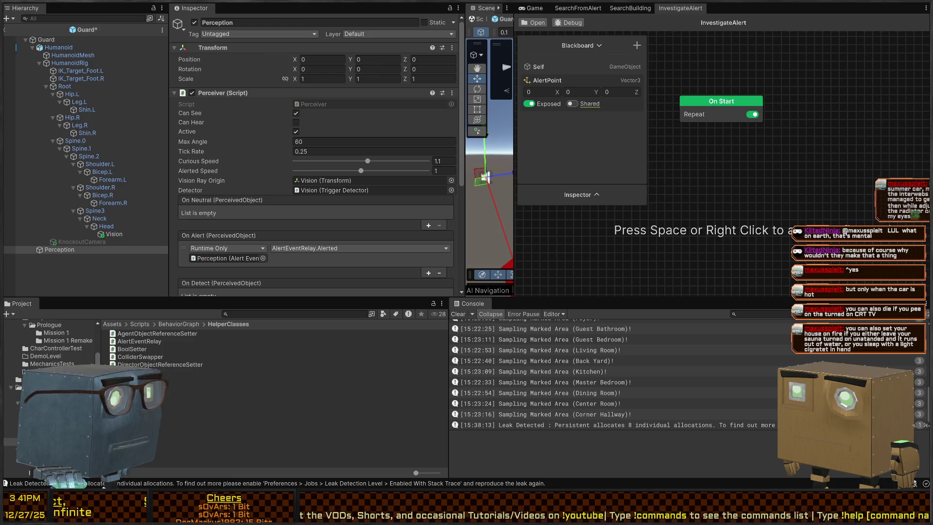
{"action": "scroll", "coordinate": [19, 396], "scroll_direction": "down", "scroll_amount": 2}
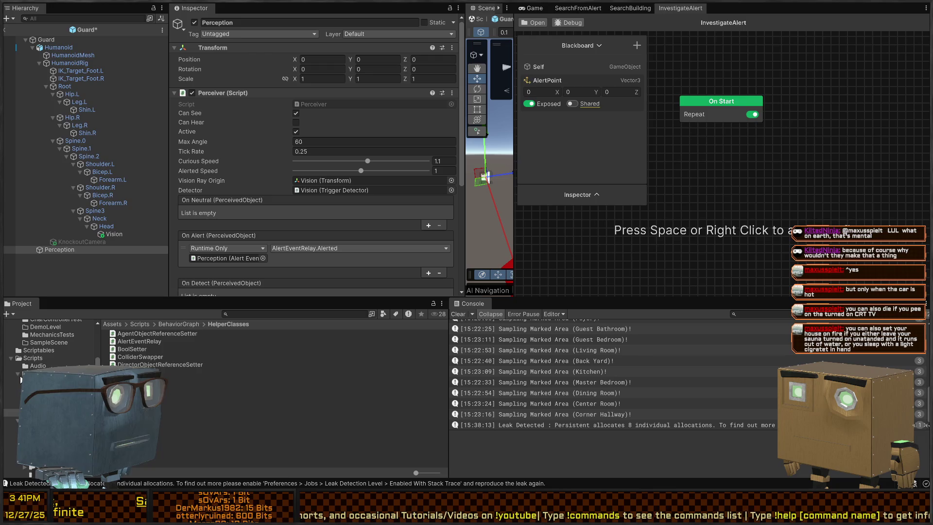
{"action": "scroll", "coordinate": [21, 379], "scroll_direction": "down", "scroll_amount": 2}
Browse the Core Areas, Scripts Editor, Utilities Extensions and Signals folders, then return to AlertEventRelay
{"action": "left_click", "coordinate": [19, 399]}
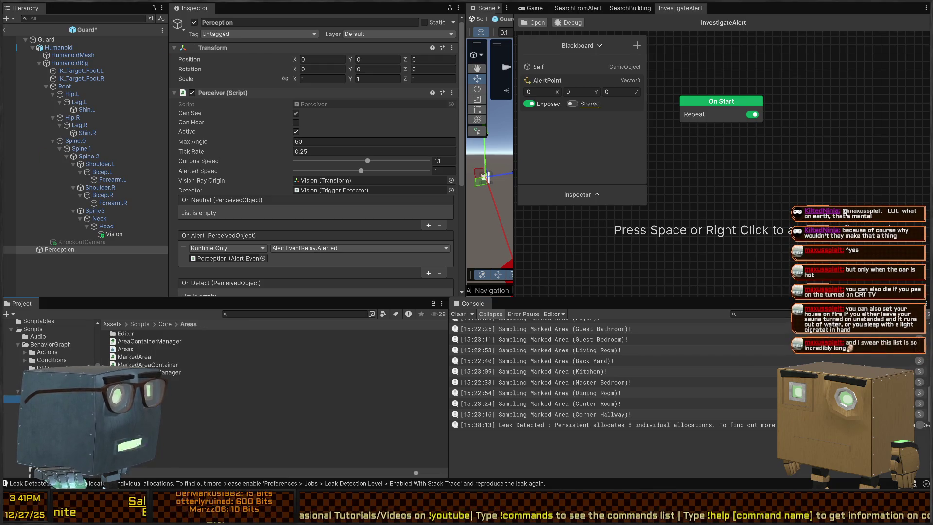
{"action": "scroll", "coordinate": [19, 389], "scroll_direction": "down", "scroll_amount": 4}
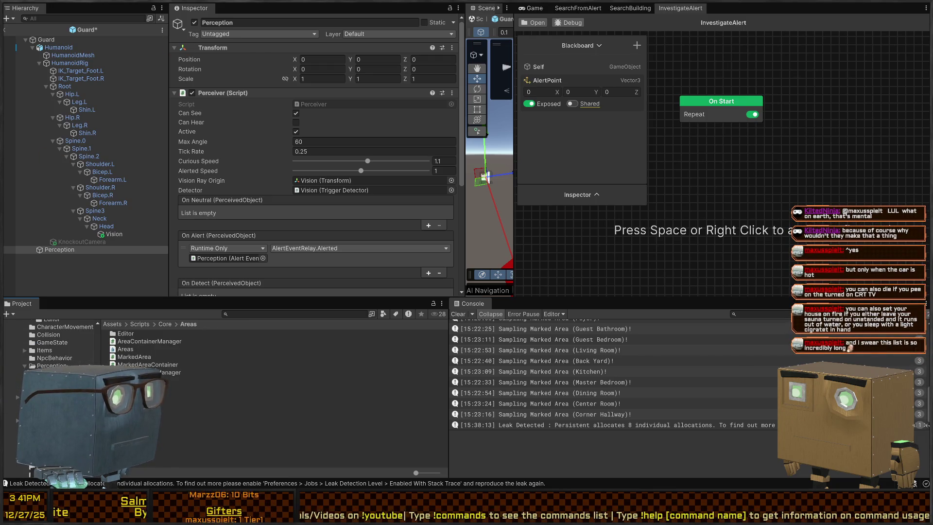
{"action": "left_click", "coordinate": [34, 375]}
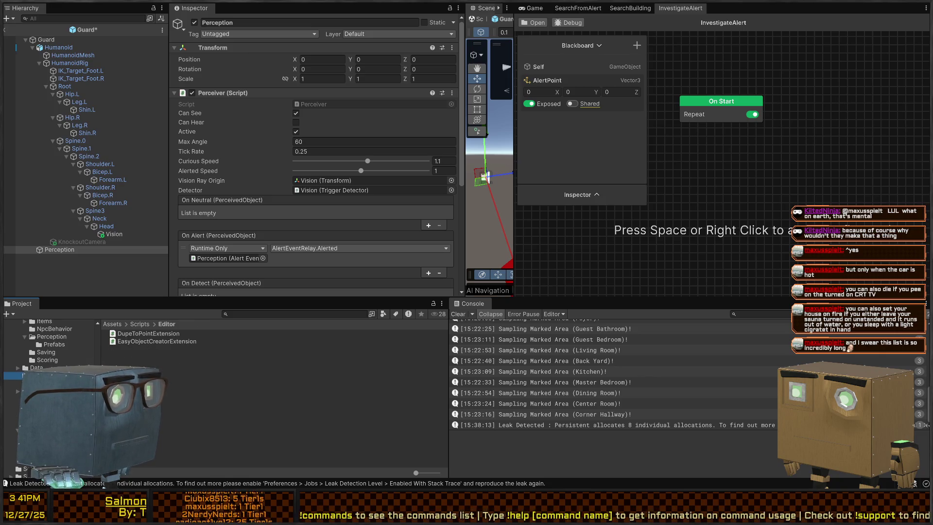
{"action": "scroll", "coordinate": [49, 345], "scroll_direction": "down", "scroll_amount": 3}
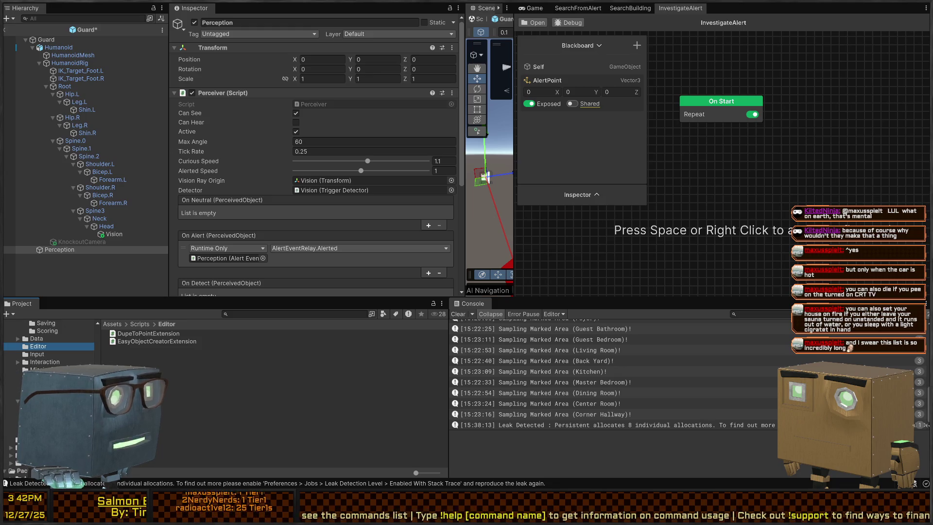
{"action": "left_click", "coordinate": [44, 416]}
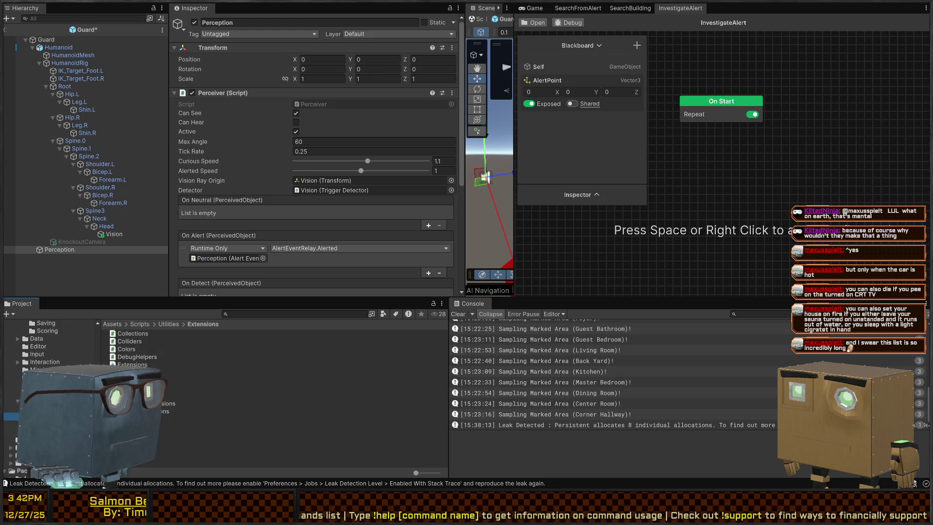
{"action": "left_click", "coordinate": [39, 447]}
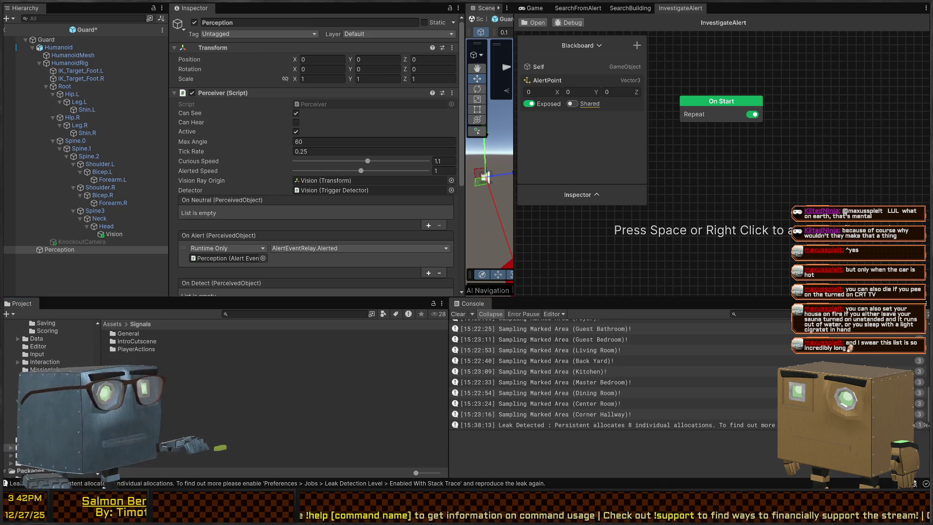
{"action": "key", "text": "alt+Tab"}
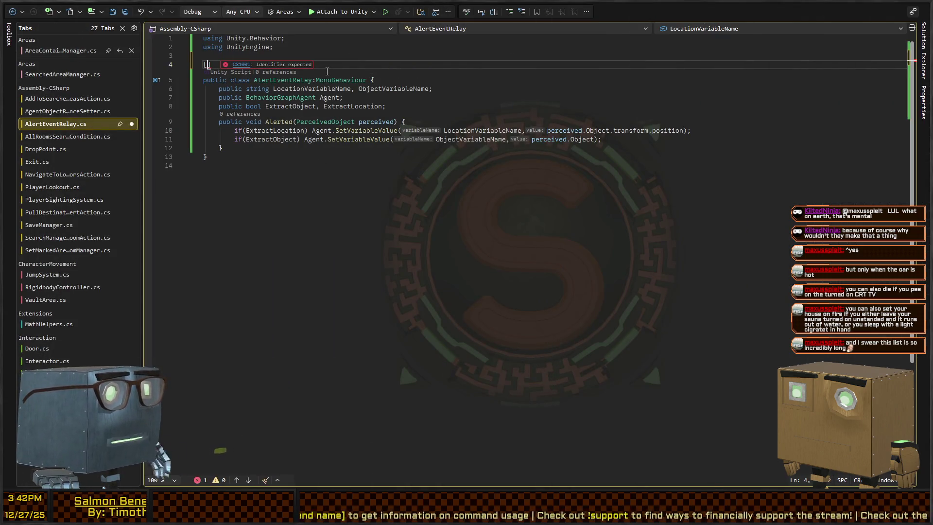
Delete the stray '[' and the extra blank line in AlertEventRelay.cs, save, and return to Unity
{"action": "key", "text": "BackSpace"}
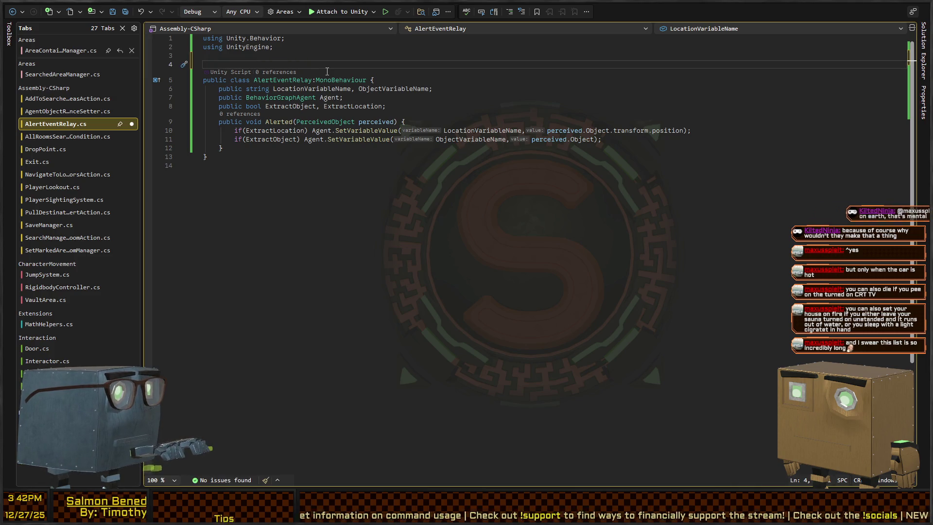
{"action": "key", "text": "Down"}
{"action": "key", "text": "Down"}
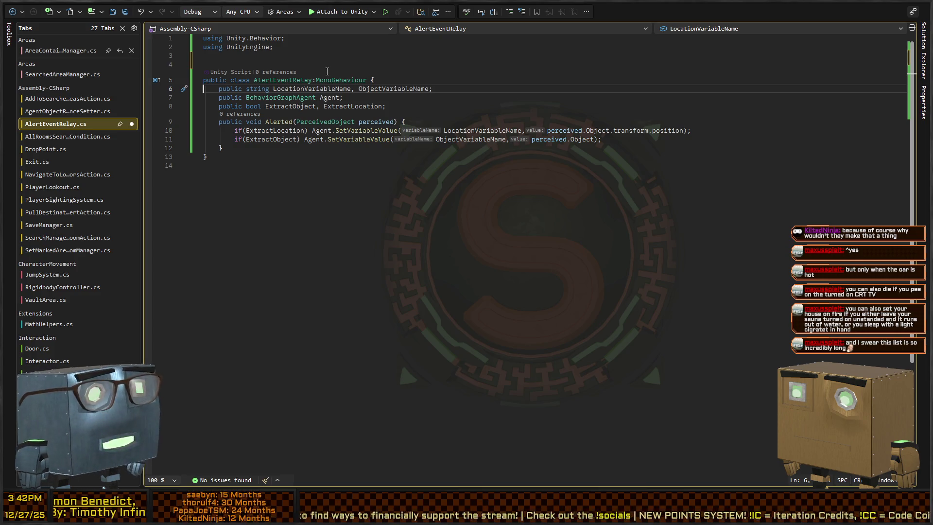
{"action": "key", "text": "Down"}
{"action": "key", "text": "Down"}
{"action": "key", "text": "Down"}
{"action": "key", "text": "Left"}
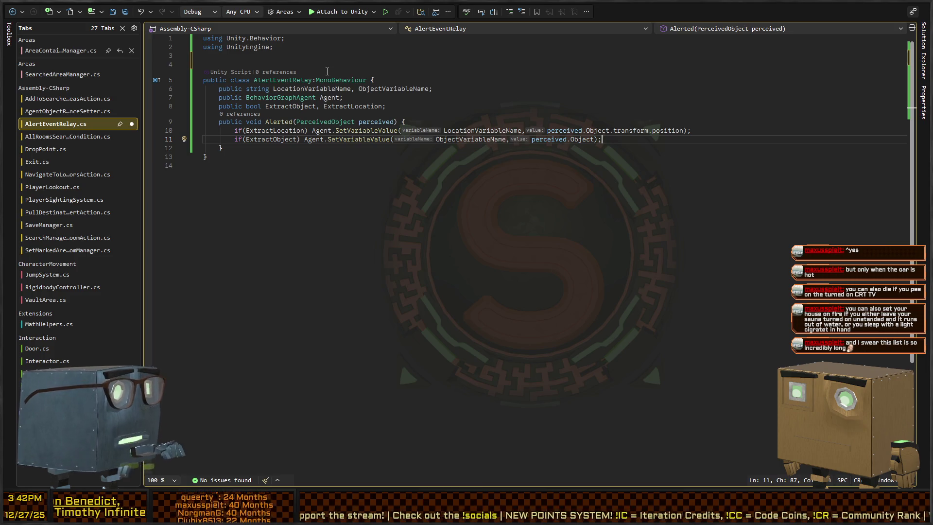
{"action": "key", "text": "Up"}
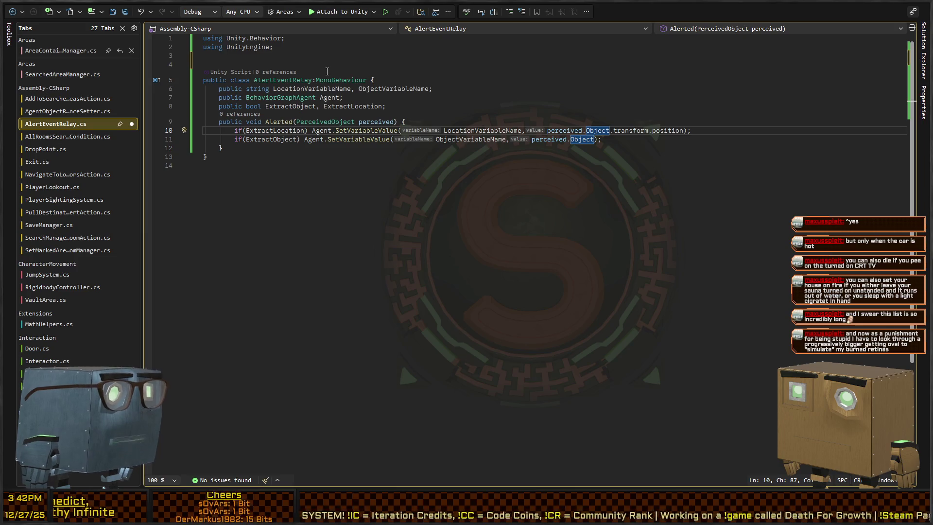
{"action": "key", "text": "Down"}
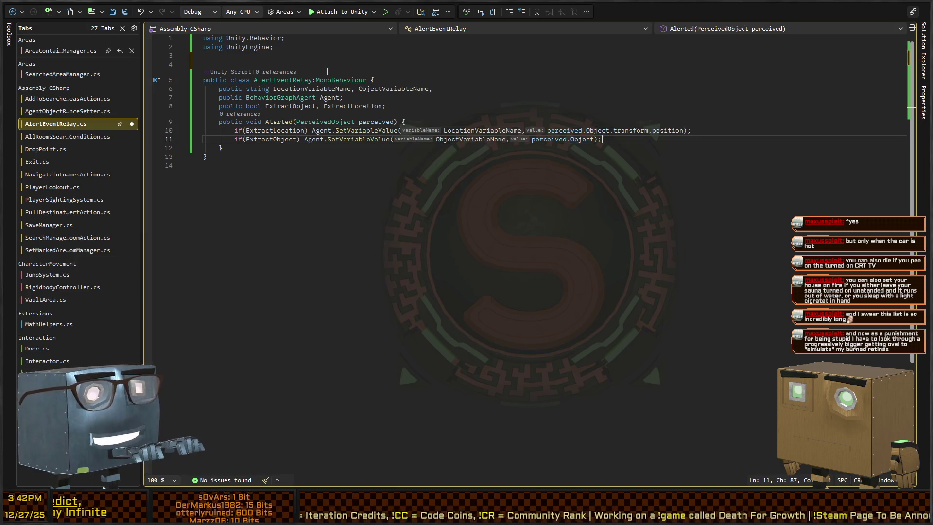
{"action": "key", "text": "ctrl+s"}
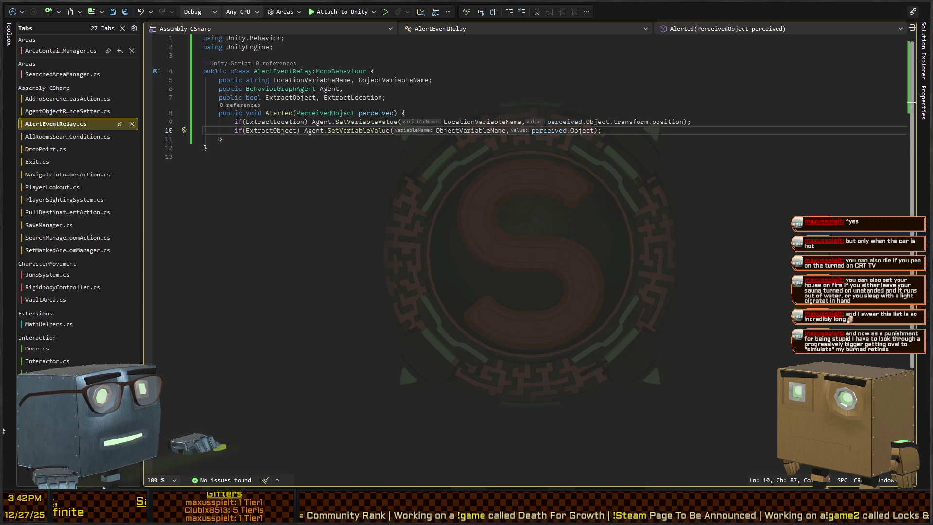
{"action": "key", "text": "alt+Tab"}
Tick Extract Location on the Alert Event Relay and set Location Variable Name to AlertPoint
{"action": "scroll", "coordinate": [267, 204], "scroll_direction": "down", "scroll_amount": 10}
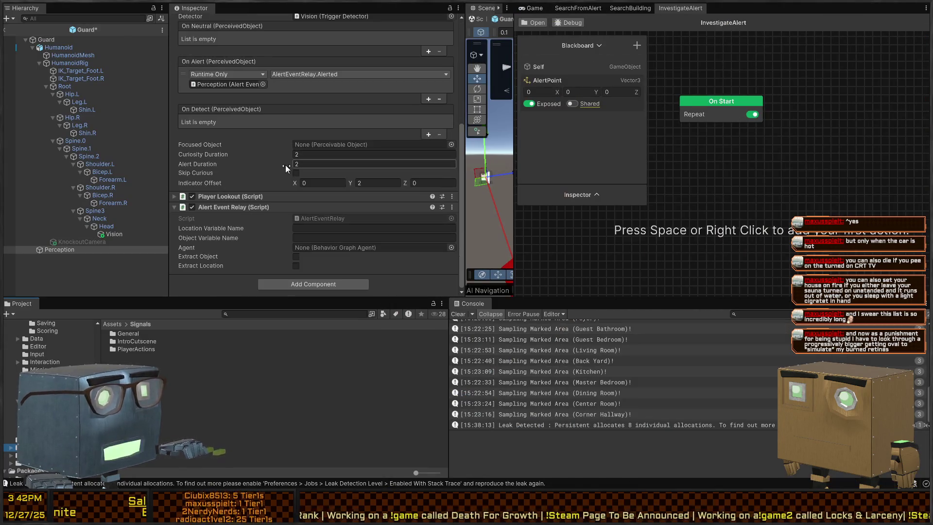
{"action": "left_click", "coordinate": [295, 266]}
{"action": "left_click", "coordinate": [317, 237]}
{"action": "scroll", "coordinate": [283, 223], "scroll_direction": "up", "scroll_amount": 10}
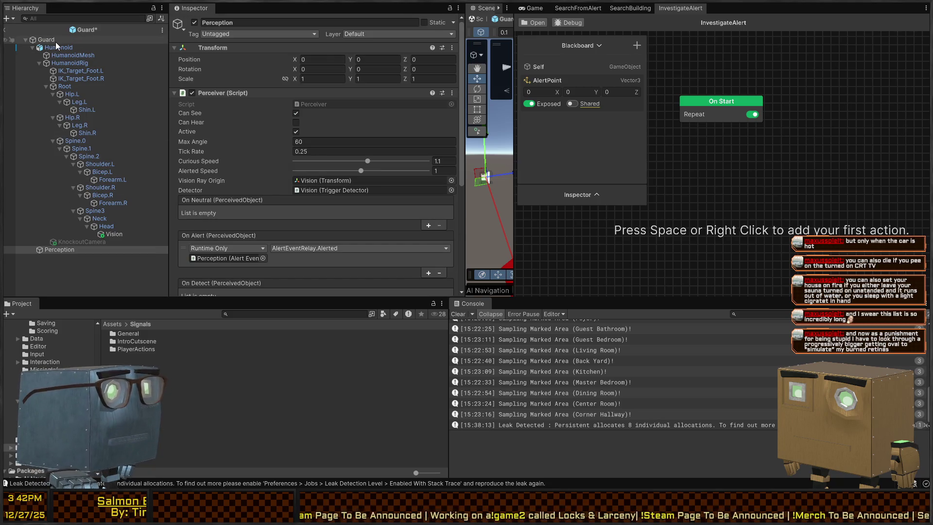
{"action": "scroll", "coordinate": [284, 188], "scroll_direction": "down", "scroll_amount": 5}
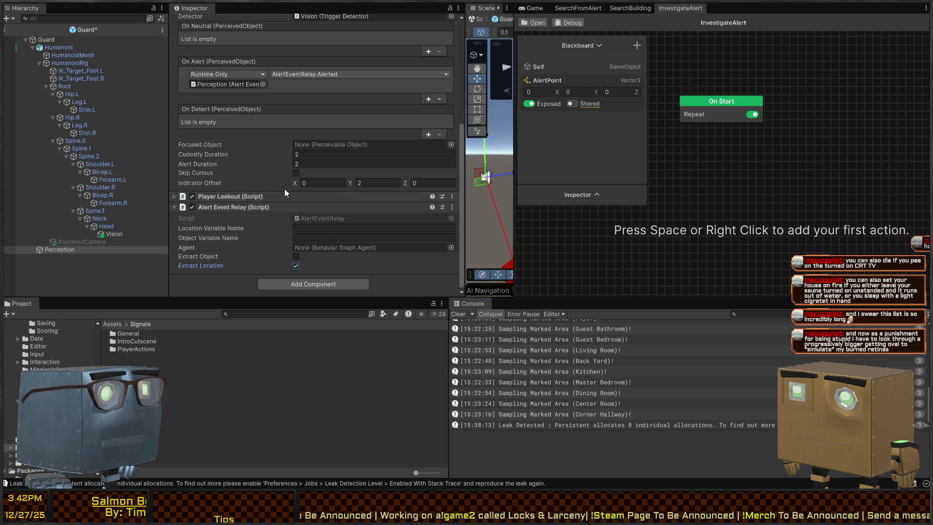
{"action": "left_click", "coordinate": [340, 228]}
{"action": "type", "text": "Alert"}
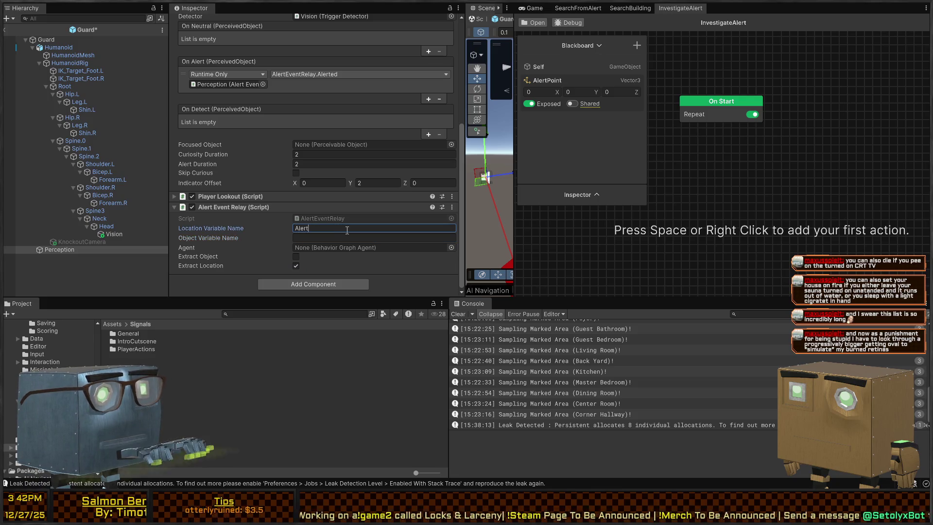
{"action": "type", "text": "Point"}
{"action": "key", "text": "ctrl+s"}
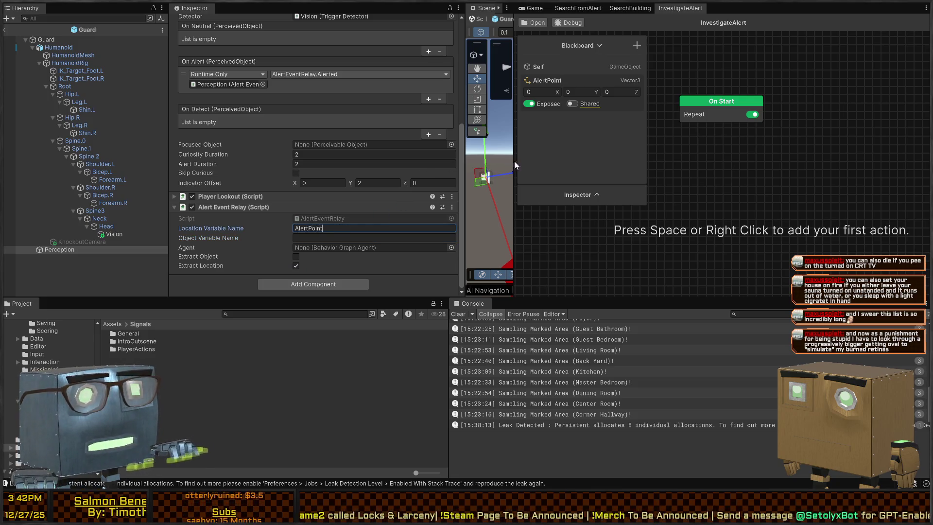
{"action": "left_click_drag", "start_coordinate": [719, 127], "coordinate": [743, 121]}
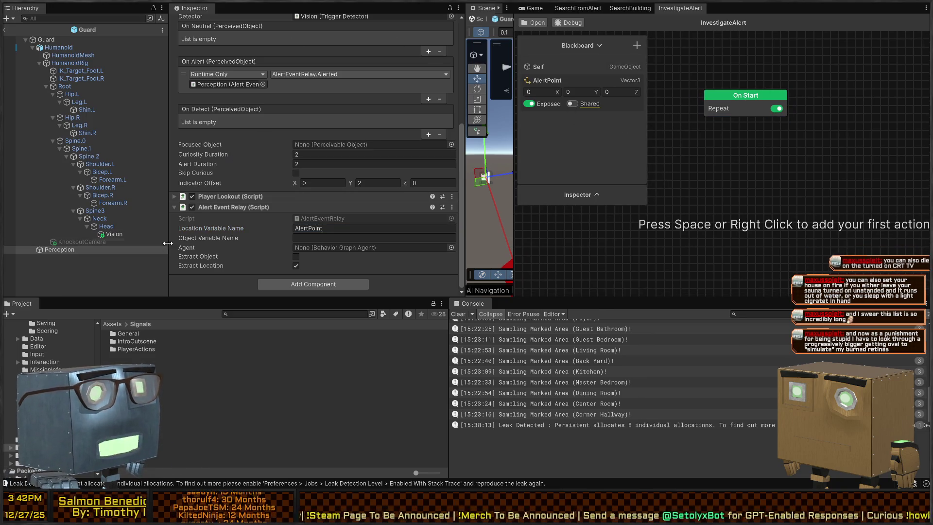
{"action": "scroll", "coordinate": [304, 185], "scroll_direction": "up", "scroll_amount": 3}
Add an On Alert response with the Guard calling BehaviorGraphAgent.enabled, plus a third empty response
{"action": "left_click", "coordinate": [428, 177]}
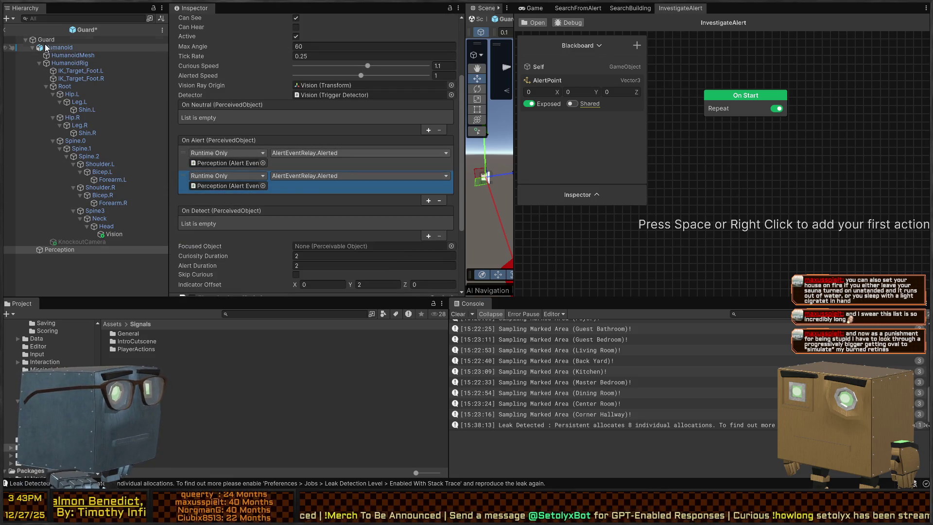
{"action": "left_click_drag", "start_coordinate": [44, 41], "coordinate": [223, 186]}
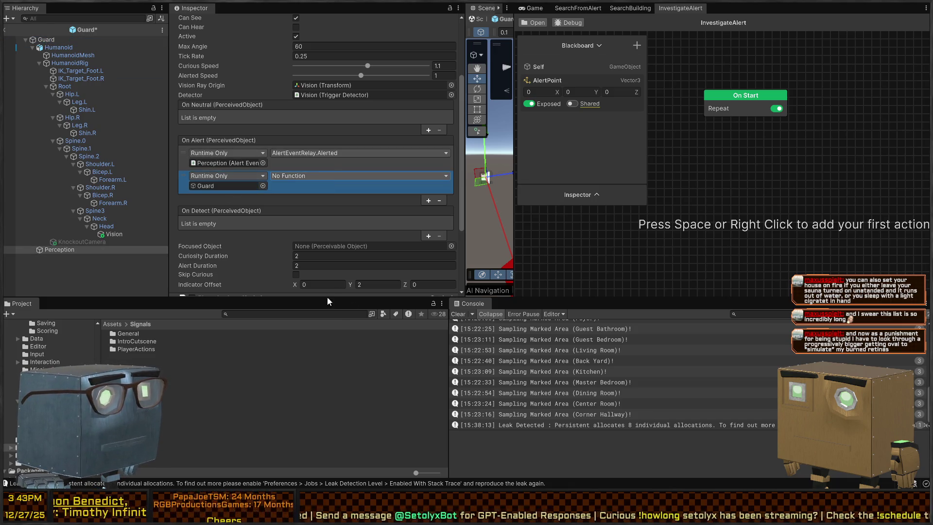
{"action": "left_click", "coordinate": [443, 256]}
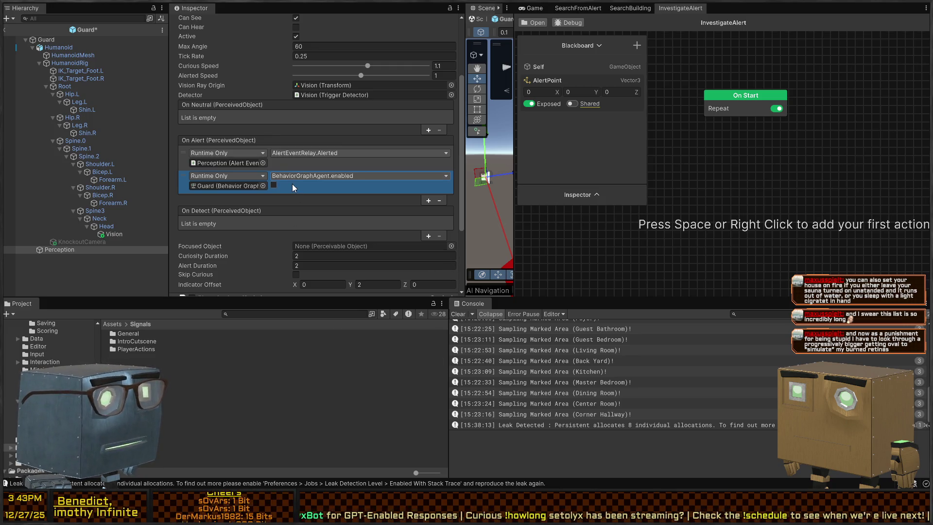
{"action": "left_click", "coordinate": [428, 201]}
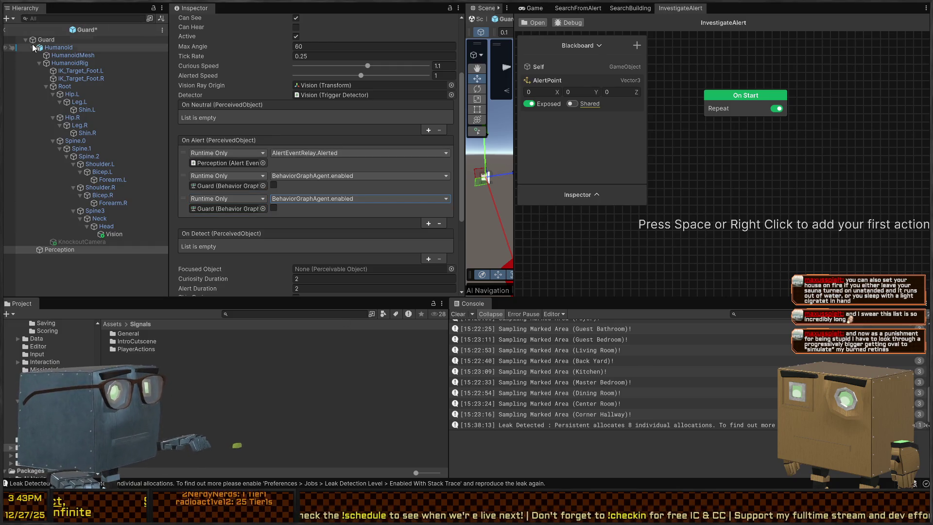
{"action": "left_click", "coordinate": [46, 39]}
Add a second Behavior Agent component to the Guard
{"action": "scroll", "coordinate": [198, 139], "scroll_direction": "down", "scroll_amount": 5}
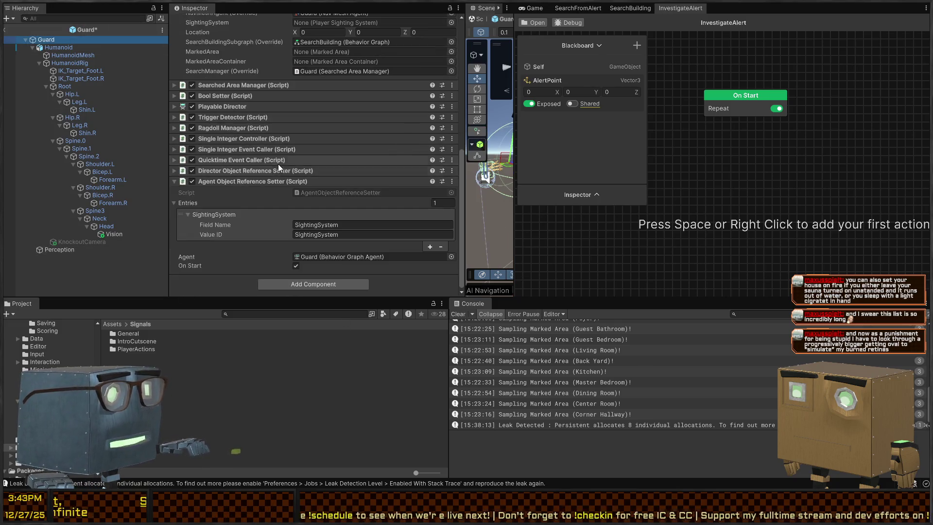
{"action": "left_click", "coordinate": [304, 287]}
{"action": "left_click", "coordinate": [304, 316]}
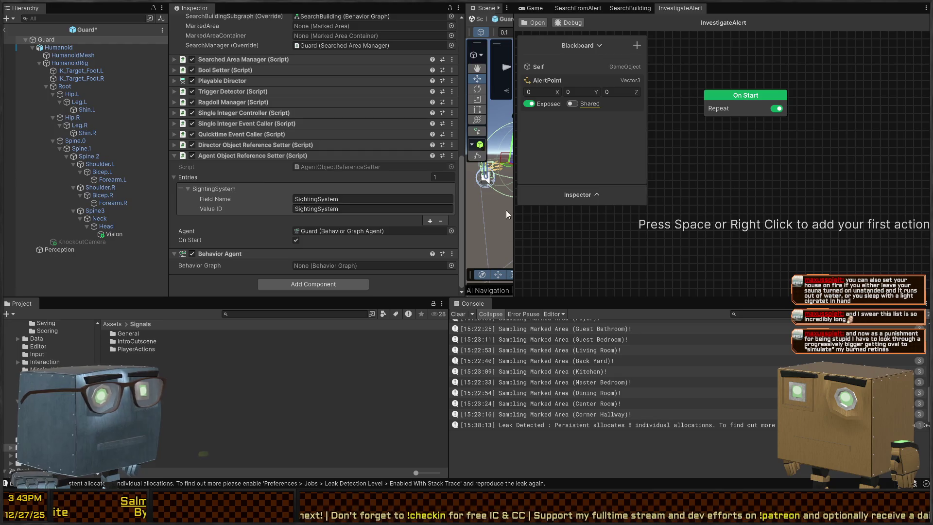
{"action": "left_click", "coordinate": [499, 194]}
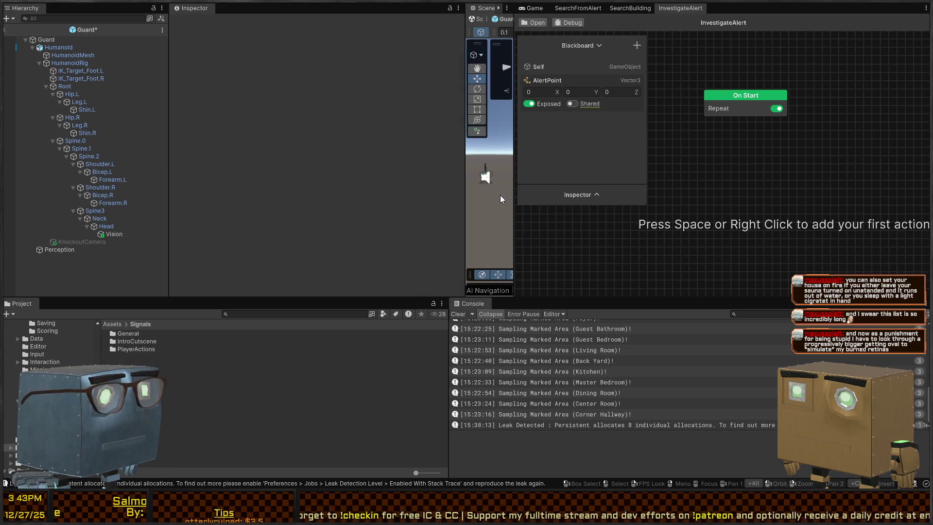
{"action": "left_click", "coordinate": [64, 39]}
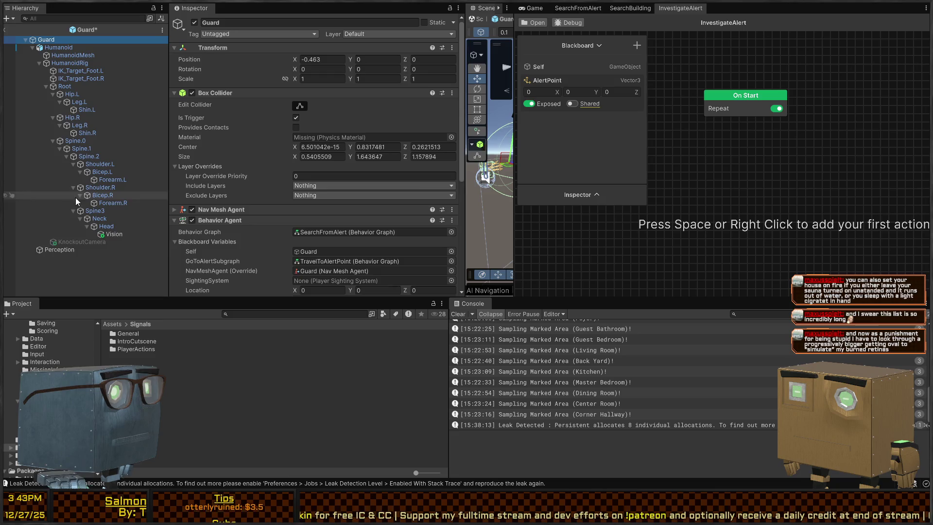
Enable the third On Alert agent, then copy the responses into On Neutral without Alerted and with swapped checkboxes
{"action": "left_click", "coordinate": [74, 250]}
{"action": "scroll", "coordinate": [325, 229], "scroll_direction": "down", "scroll_amount": 10}
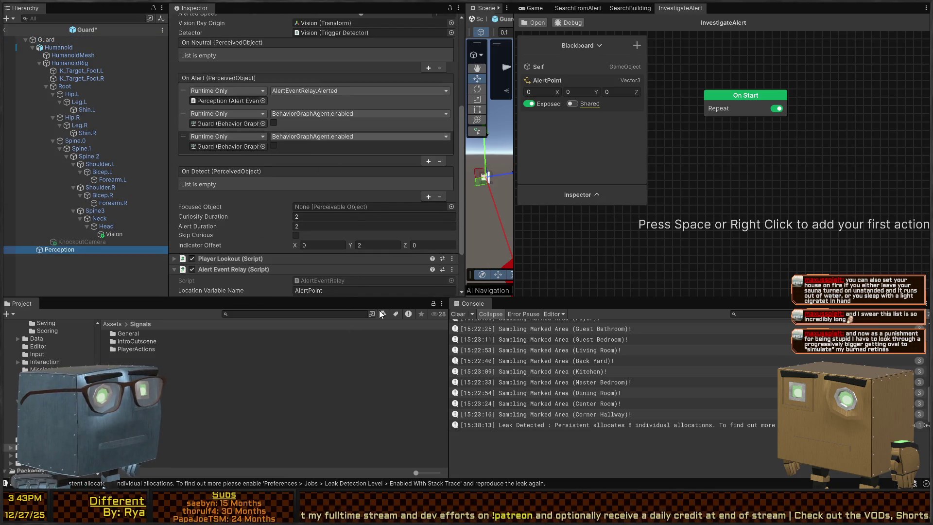
{"action": "left_click", "coordinate": [274, 146]}
{"action": "scroll", "coordinate": [225, 140], "scroll_direction": "up", "scroll_amount": 3}
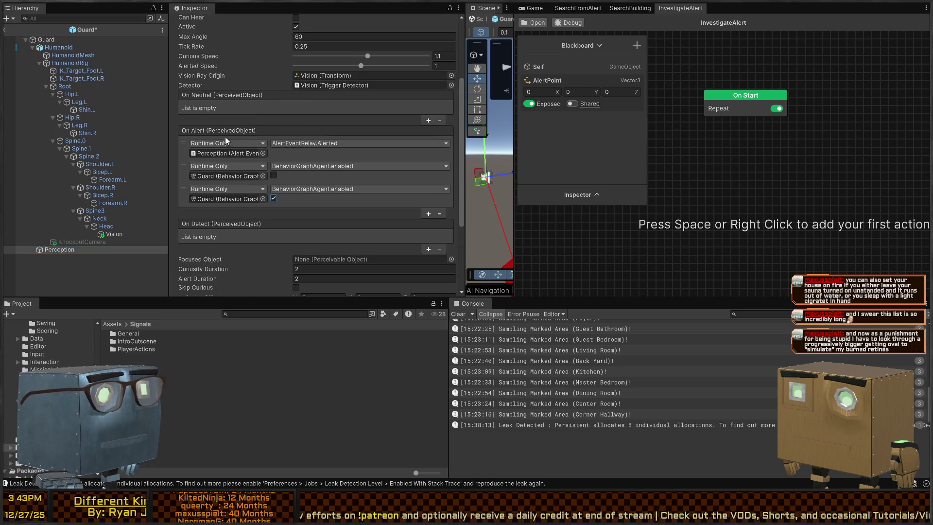
{"action": "left_click", "coordinate": [427, 120]}
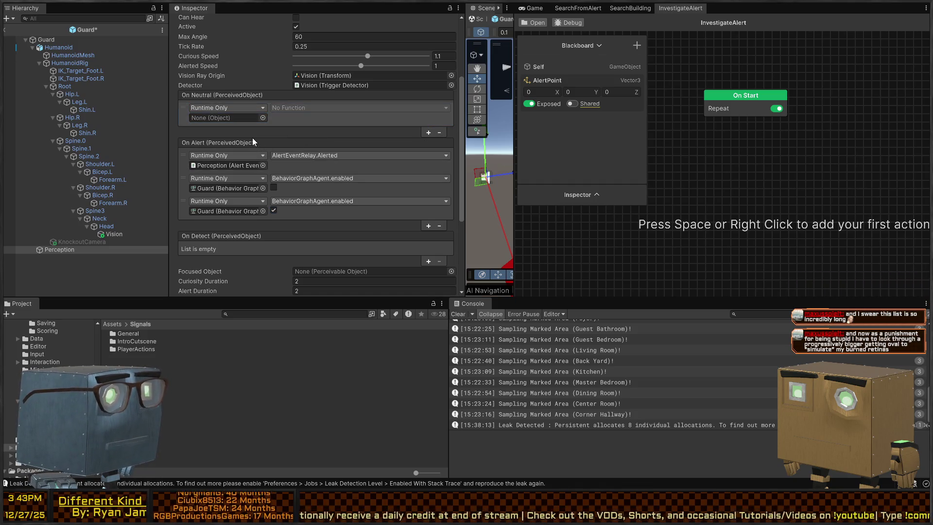
{"action": "left_click", "coordinate": [284, 123]}
{"action": "key", "text": "ctrl+v"}
{"action": "left_click", "coordinate": [439, 178]}
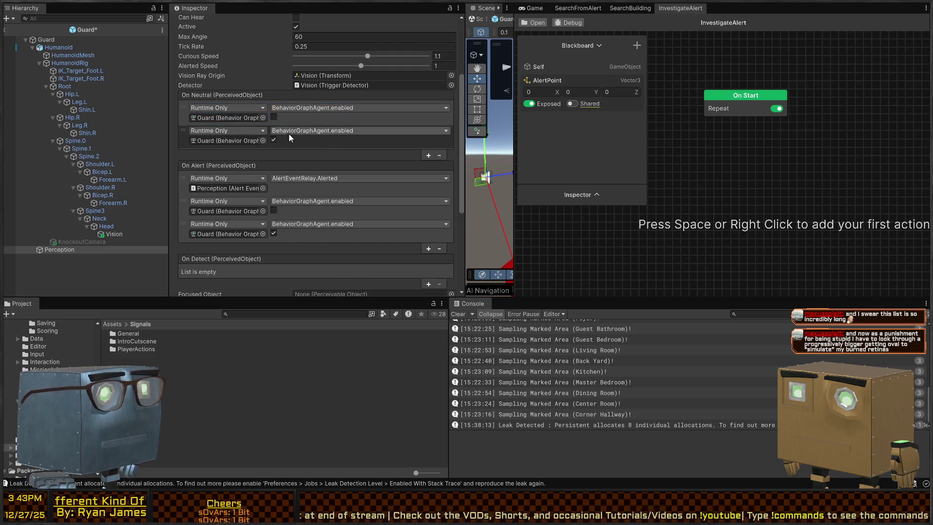
{"action": "left_click", "coordinate": [274, 140]}
{"action": "left_click", "coordinate": [274, 117]}
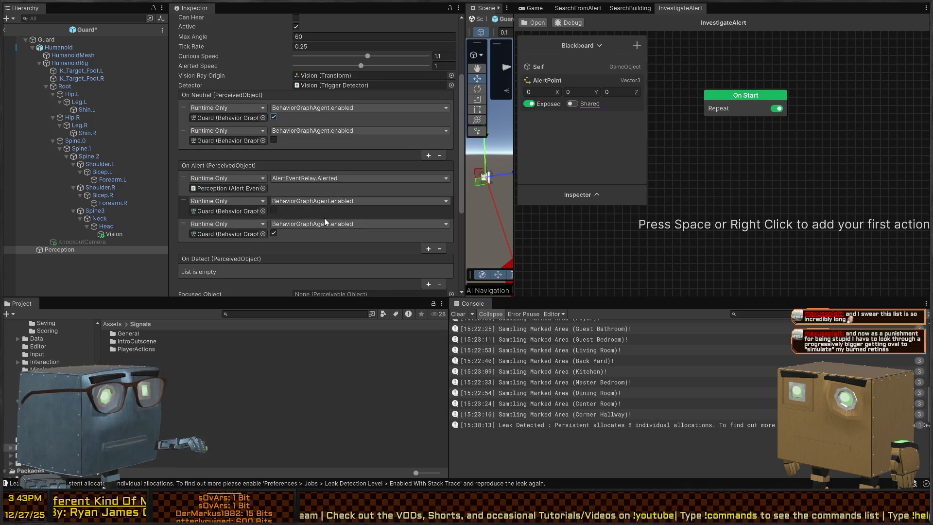
{"action": "key", "text": "ctrl+s"}
Pick the agent for the Alert Event Relay and reselect the Guard
{"action": "scroll", "coordinate": [282, 172], "scroll_direction": "down", "scroll_amount": 4}
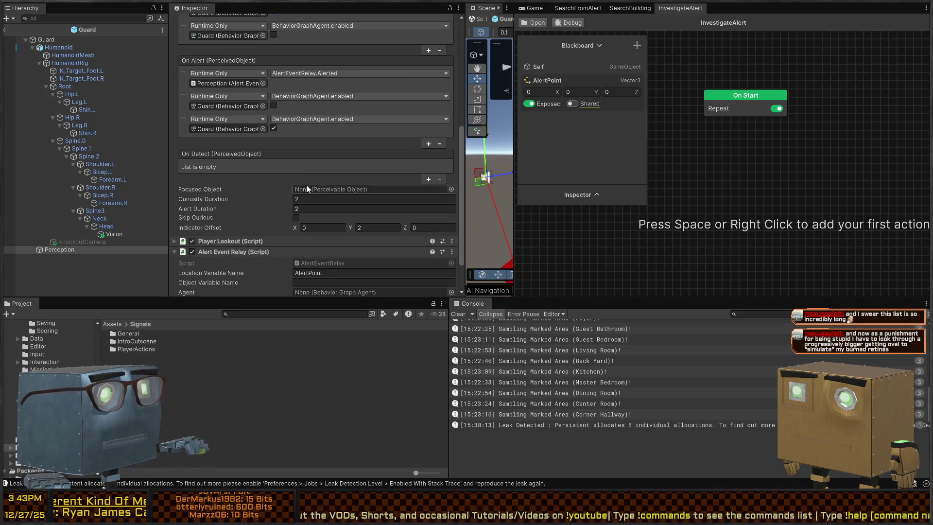
{"action": "scroll", "coordinate": [302, 193], "scroll_direction": "down", "scroll_amount": 2}
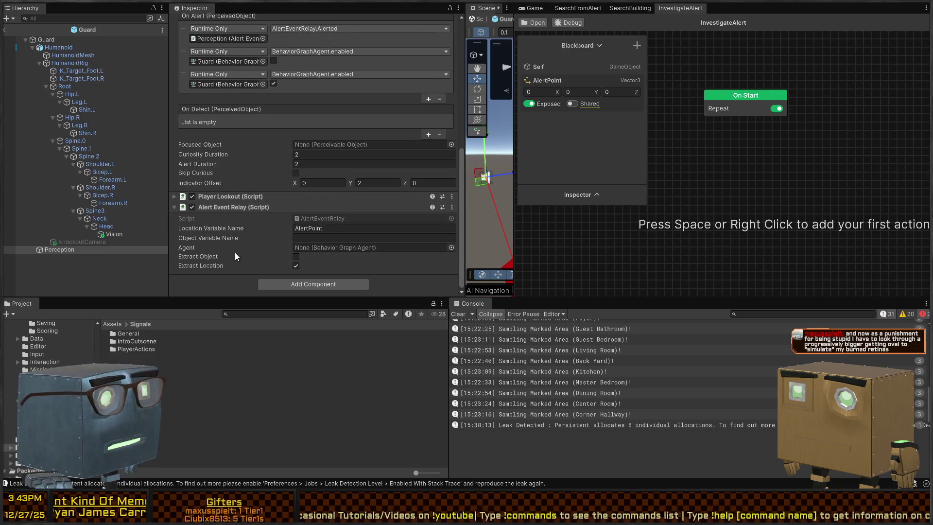
{"action": "left_click", "coordinate": [451, 248]}
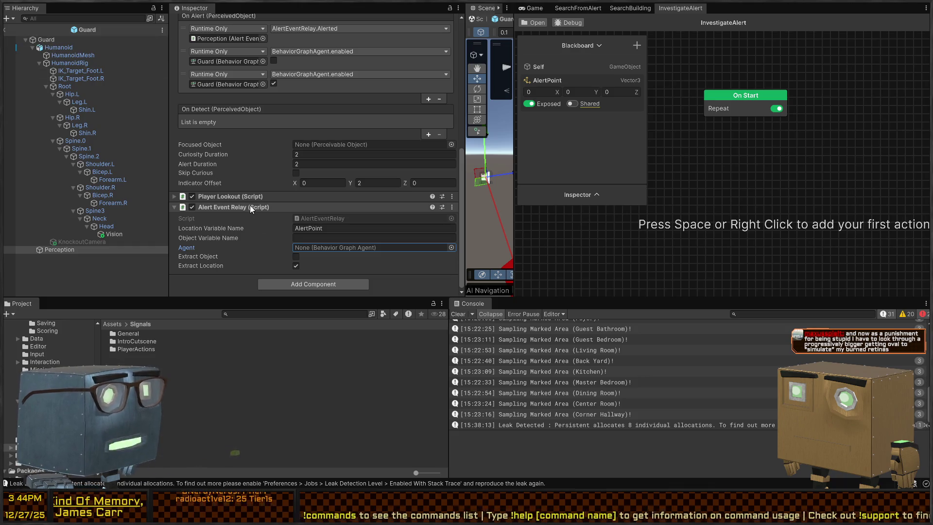
{"action": "left_click", "coordinate": [323, 270]}
{"action": "left_click", "coordinate": [47, 40]}
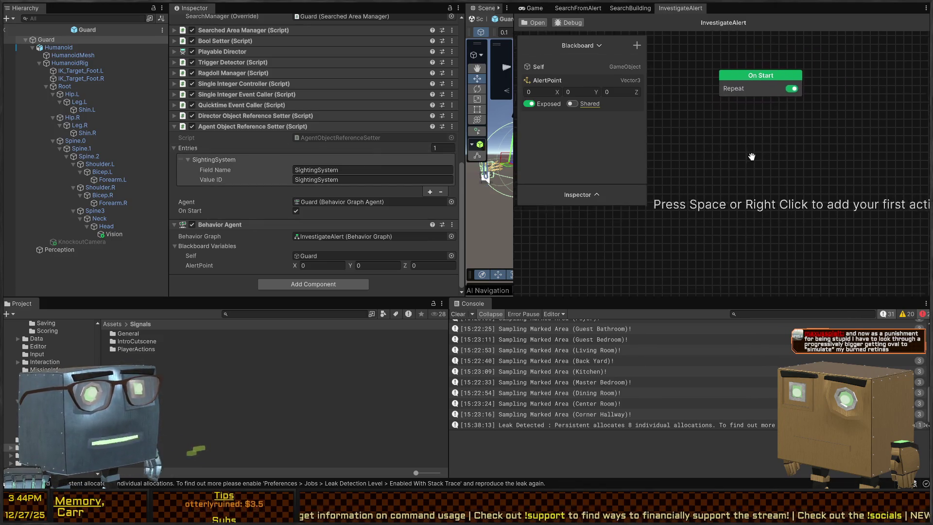
Add a Navigate To Location node after On Start targeting AlertPoint
{"action": "mouse_move", "coordinate": [740, 118]}
{"action": "left_mouse_down"}
{"action": "mouse_move", "coordinate": [654, 196]}
{"action": "mouse_move", "coordinate": [674, 177]}
{"action": "left_mouse_up"}
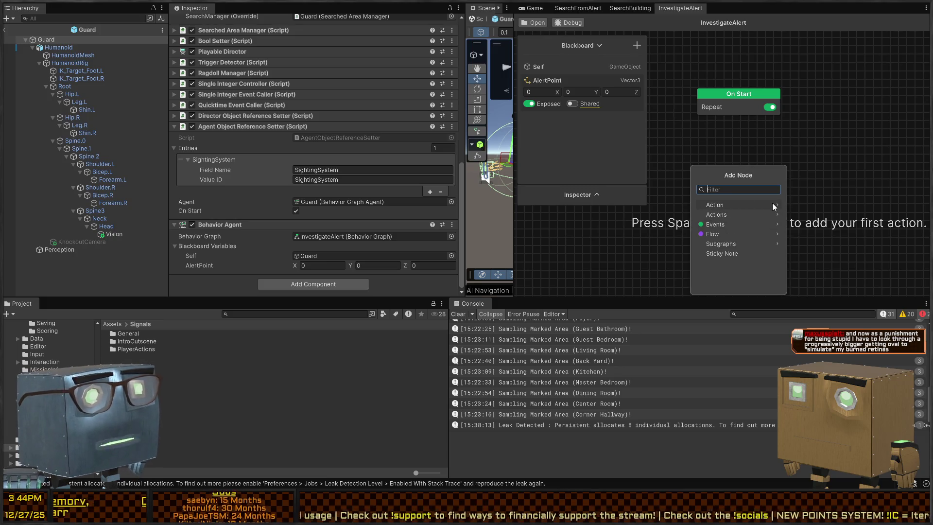
{"action": "type", "text": "navig"}
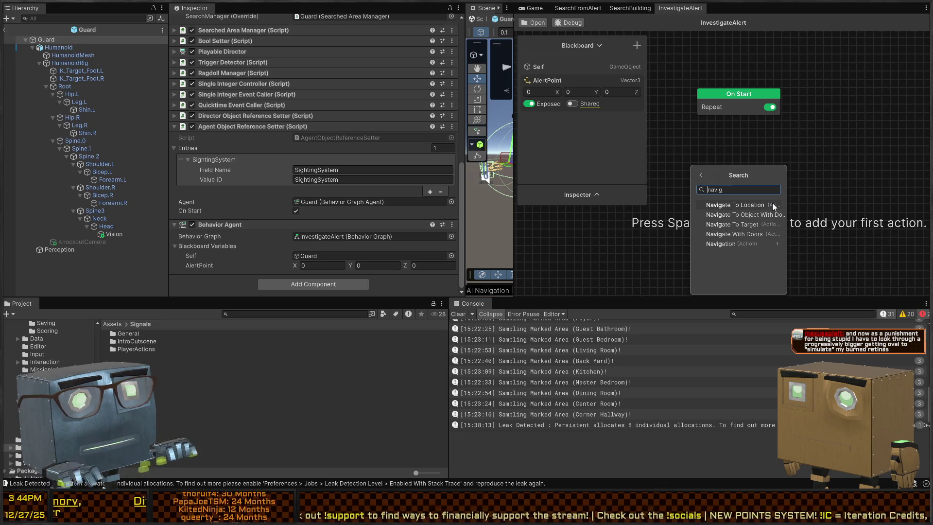
{"action": "left_click", "coordinate": [772, 205]}
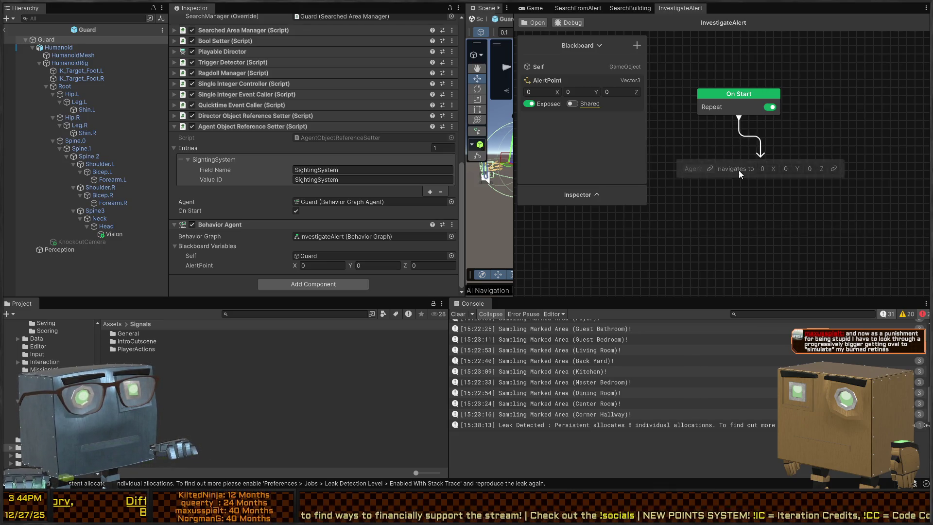
{"action": "left_click_drag", "start_coordinate": [544, 81], "coordinate": [777, 168]}
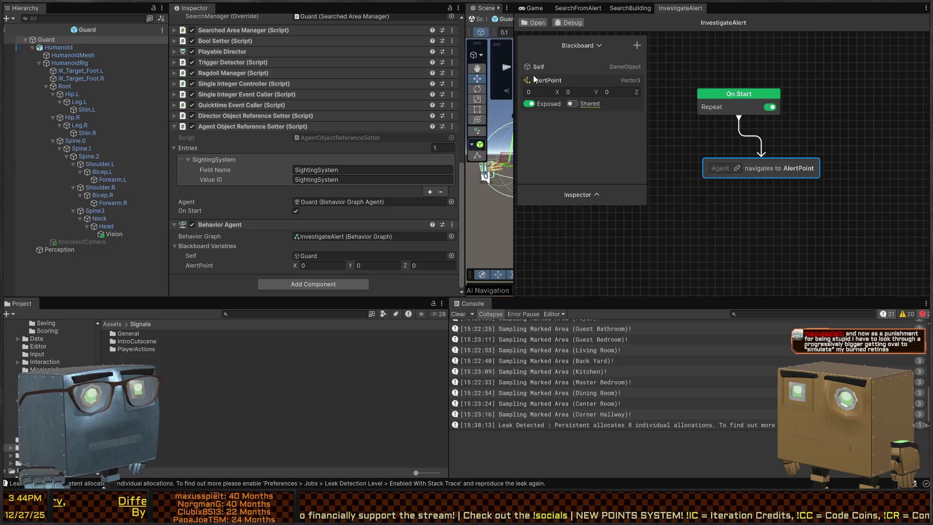
Create a NavMeshAgent blackboard variable and use it as the navigating agent
{"action": "left_click", "coordinate": [640, 46]}
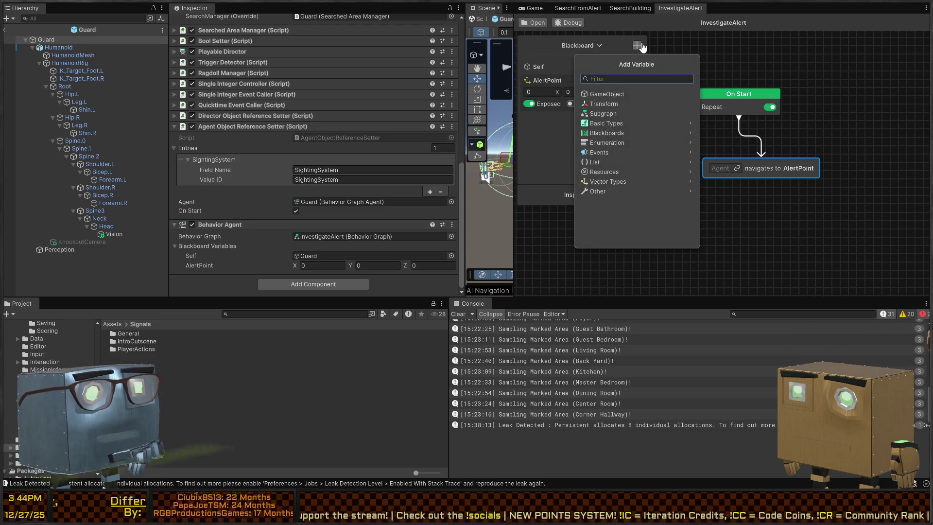
{"action": "type", "text": "navme"}
{"action": "left_click", "coordinate": [613, 94]}
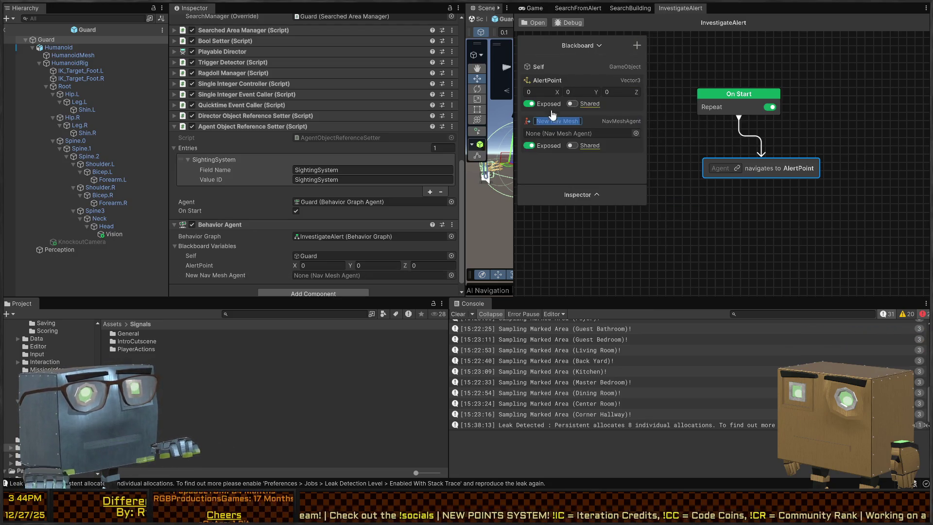
{"action": "type", "text": "Nav"}
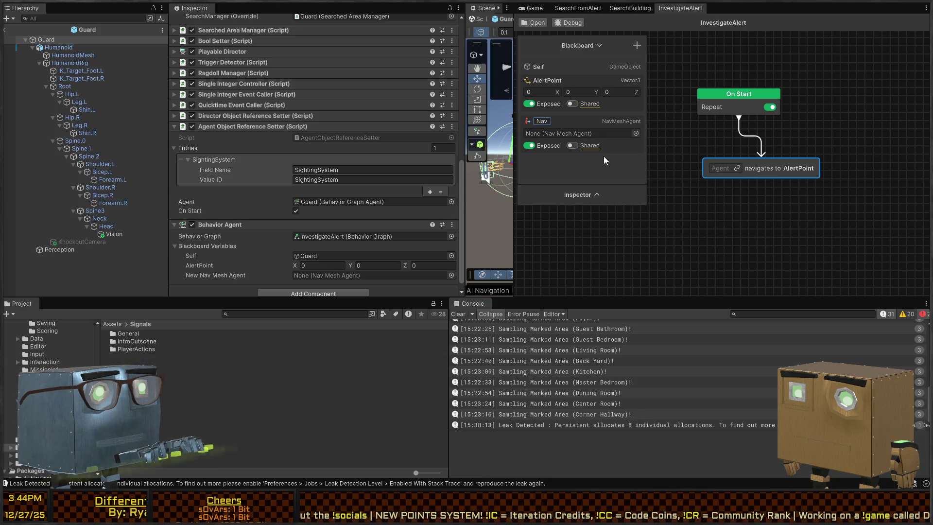
{"action": "type", "text": "MeshAgent"}
{"action": "key", "text": "Return"}
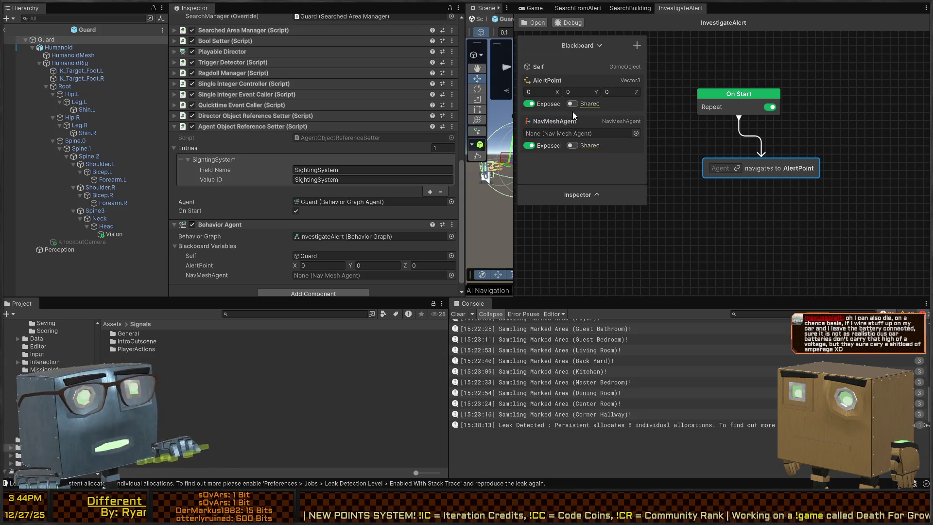
{"action": "left_click_drag", "start_coordinate": [721, 156], "coordinate": [723, 170]}
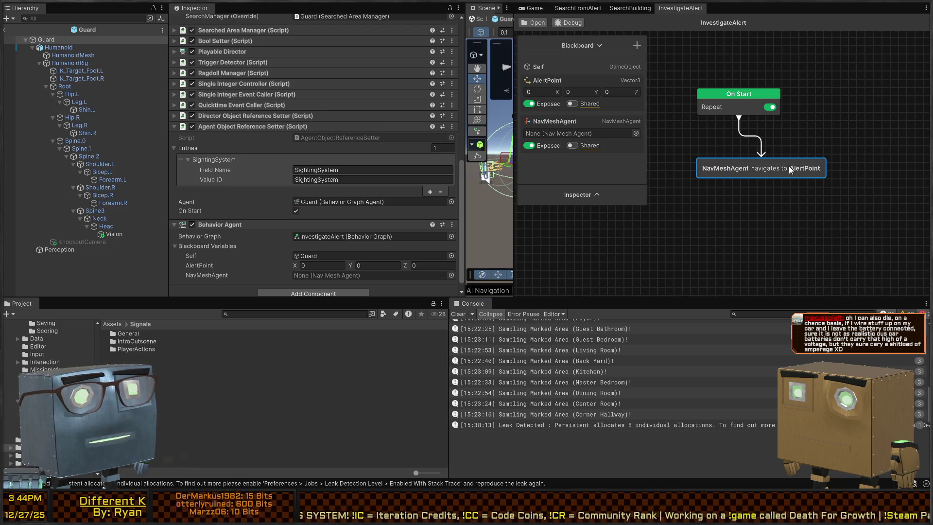
{"action": "left_click_drag", "start_coordinate": [789, 169], "coordinate": [772, 157]}
Add a Set Animator Trigger node below the navigation step
{"action": "key", "text": "space"}
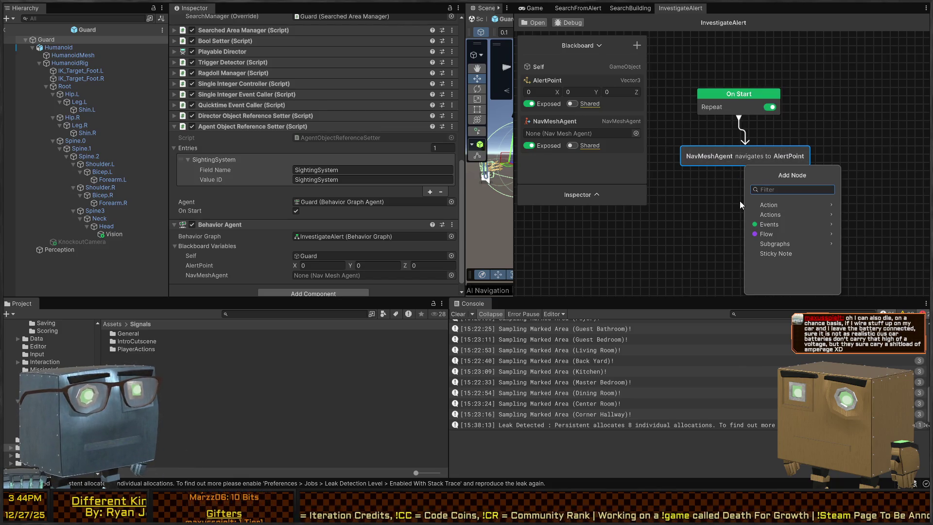
{"action": "type", "text": "animation"}
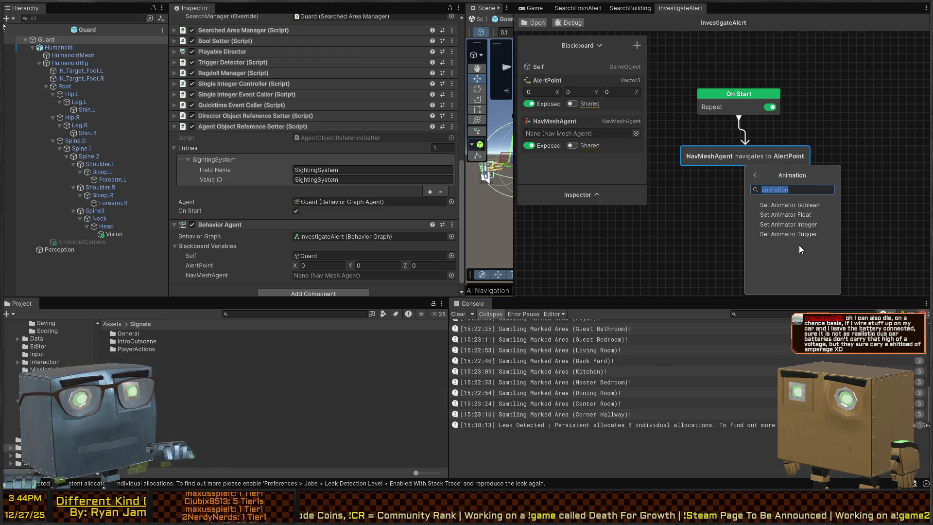
{"action": "left_click", "coordinate": [800, 236]}
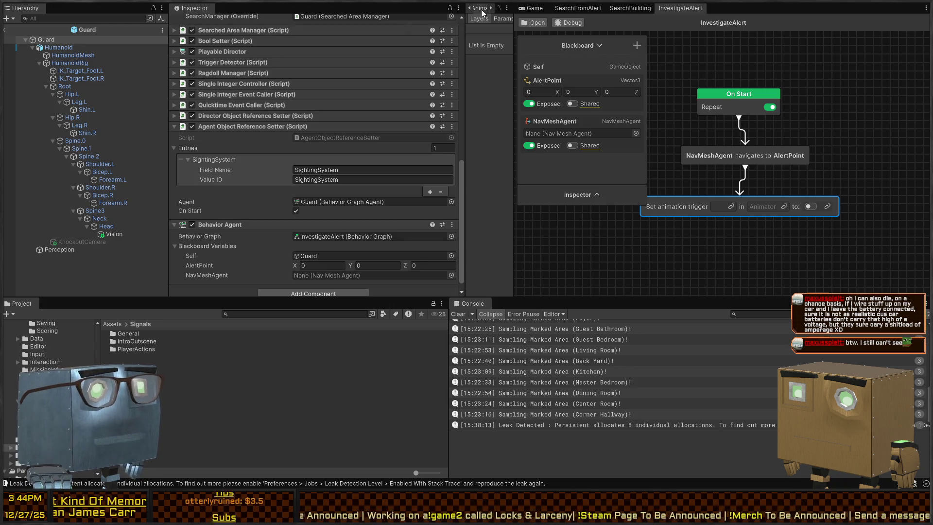
Dock the Animator window and show the Humanoid animator's parameters
{"action": "left_click_drag", "start_coordinate": [563, 311], "coordinate": [563, 312]}
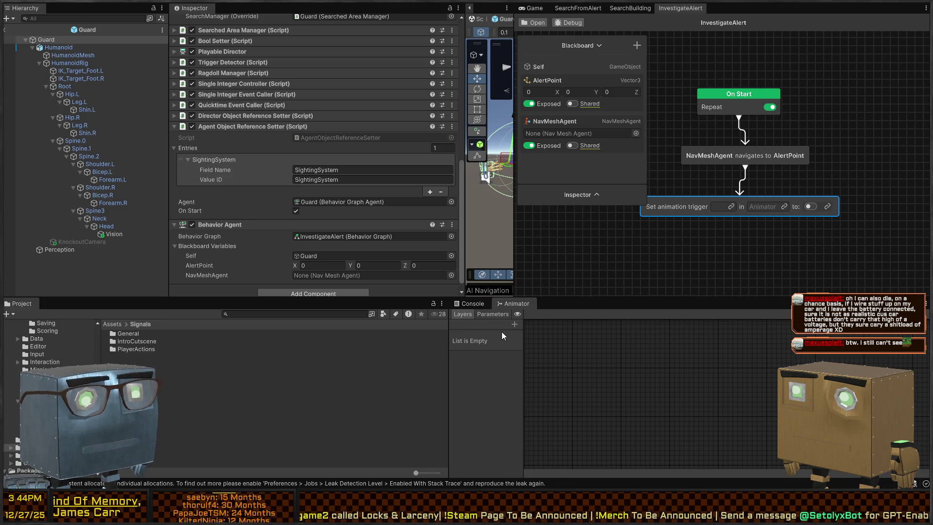
{"action": "left_click", "coordinate": [73, 48]}
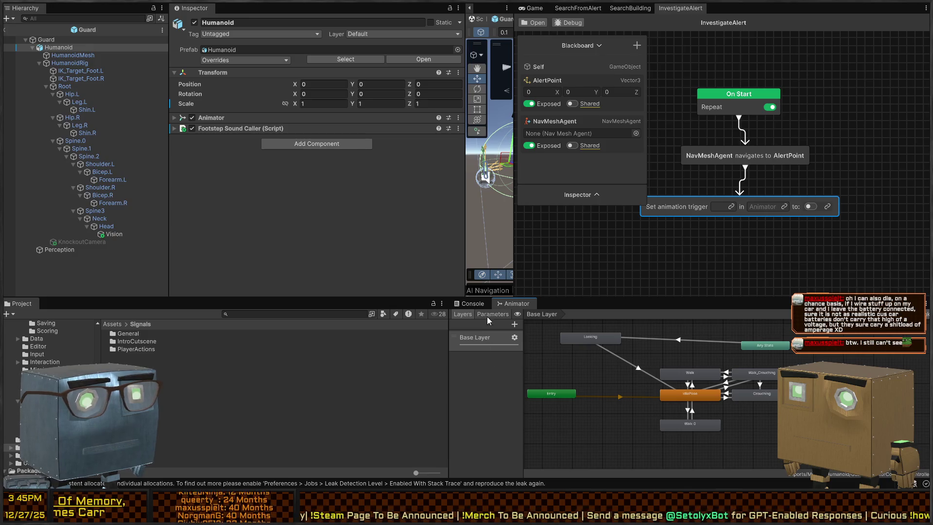
{"action": "left_click", "coordinate": [491, 314]}
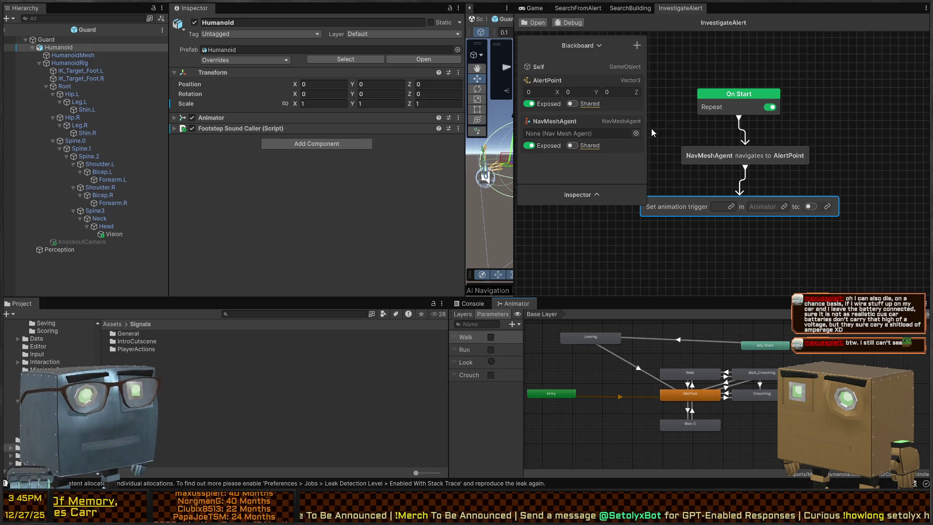
Set the trigger name to Look and assign a new blackboard variable named Animator
{"action": "left_click", "coordinate": [722, 208]}
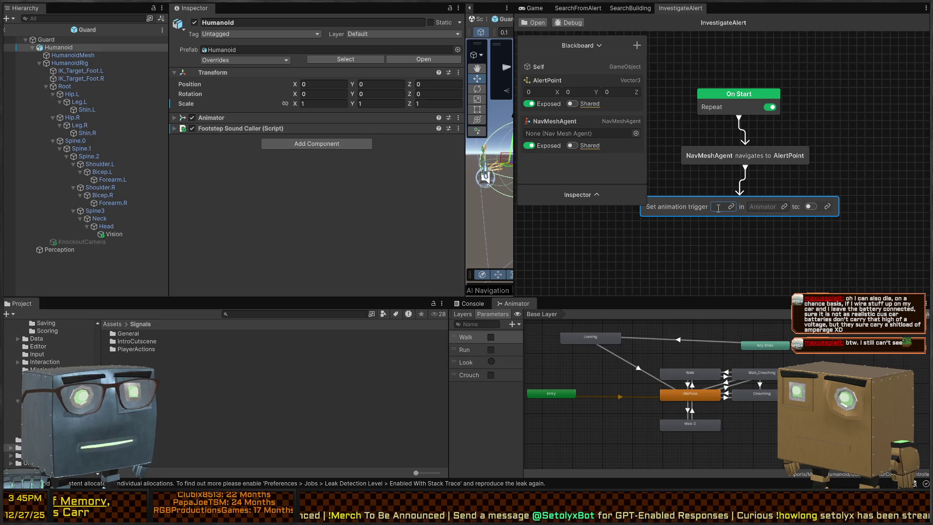
{"action": "type", "text": "Look"}
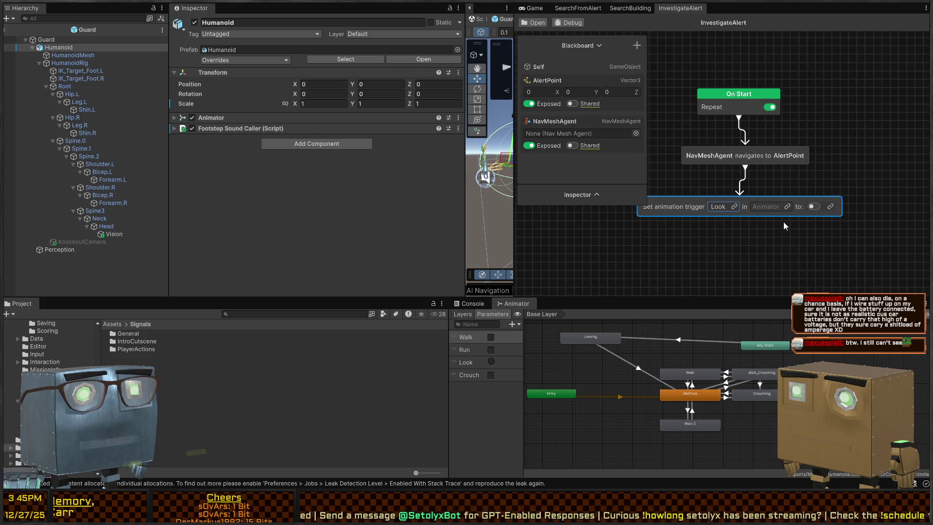
{"action": "left_click", "coordinate": [787, 206]}
{"action": "type", "text": "animat"}
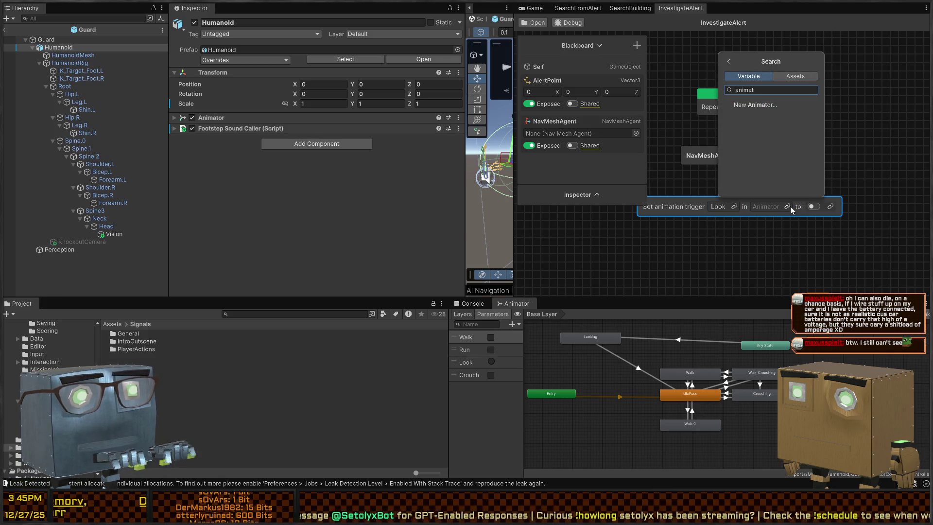
{"action": "key", "text": "Return"}
{"action": "type", "text": "Animator"}
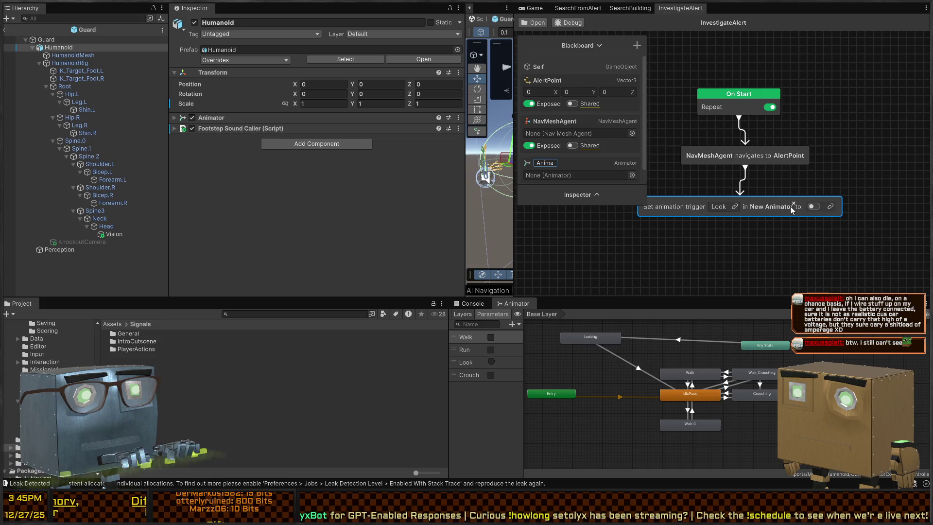
{"action": "key", "text": "Return"}
Switch the trigger's 'to' value on, review AlertEventRelay.cs, and return to Unity
{"action": "left_click", "coordinate": [805, 207]}
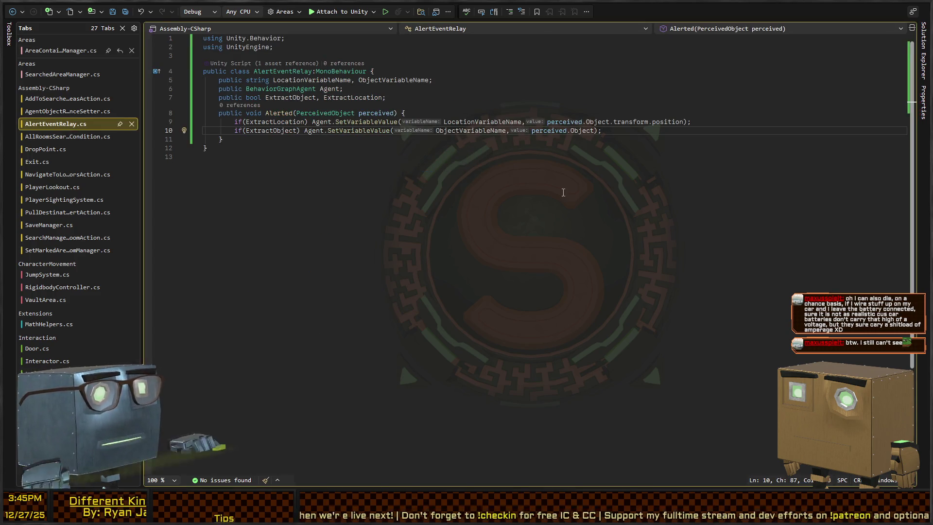
{"action": "key", "text": "alt+Tab"}
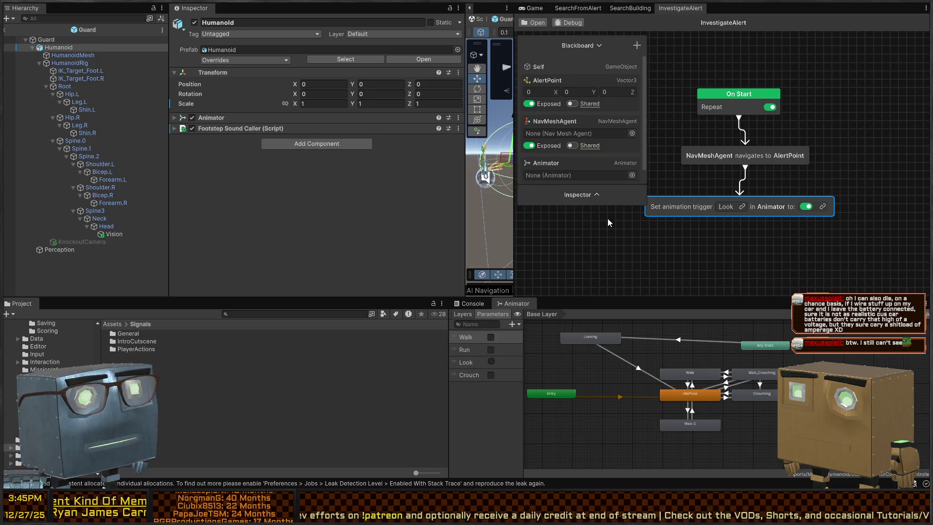
Add a Wait (Range) step of 3 to 5 seconds after the animation trigger
{"action": "left_click_drag", "start_coordinate": [778, 209], "coordinate": [709, 235]}
{"action": "key", "text": "f"}
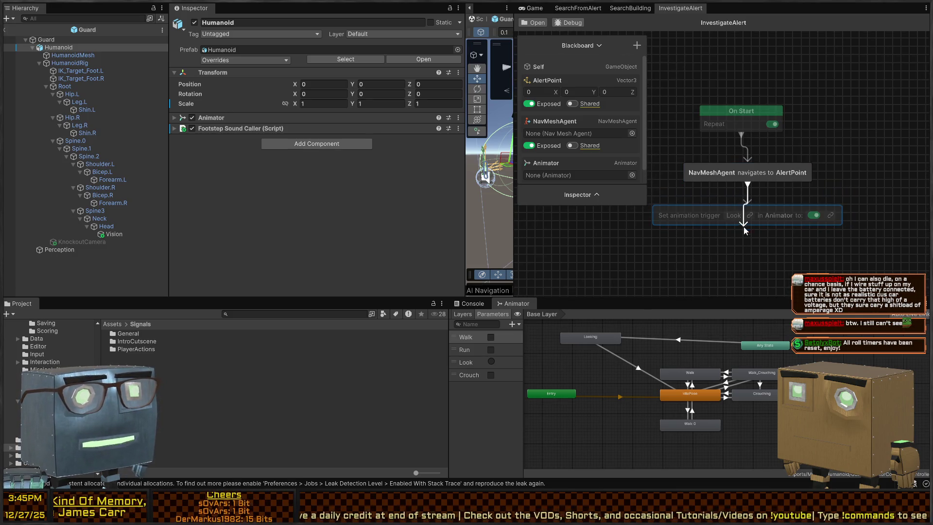
{"action": "key", "text": "space"}
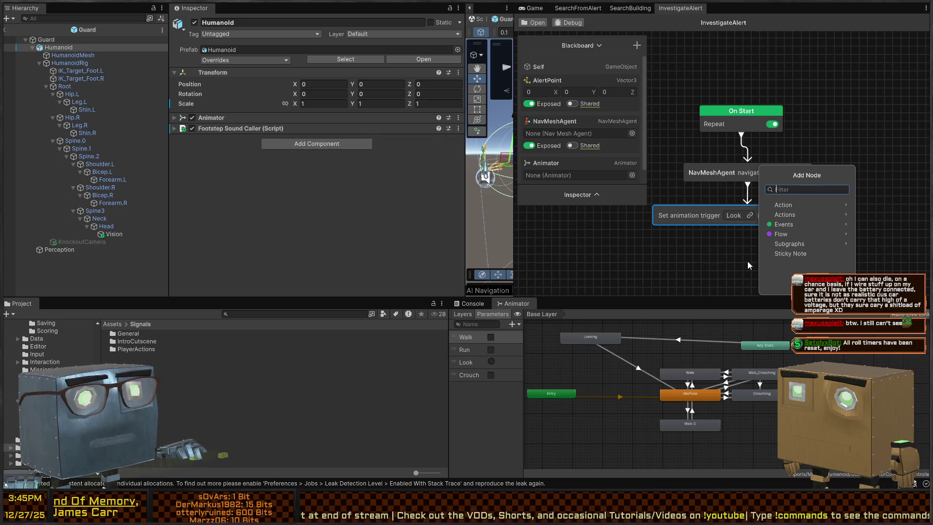
{"action": "type", "text": "wait"}
{"action": "left_click", "coordinate": [807, 214]}
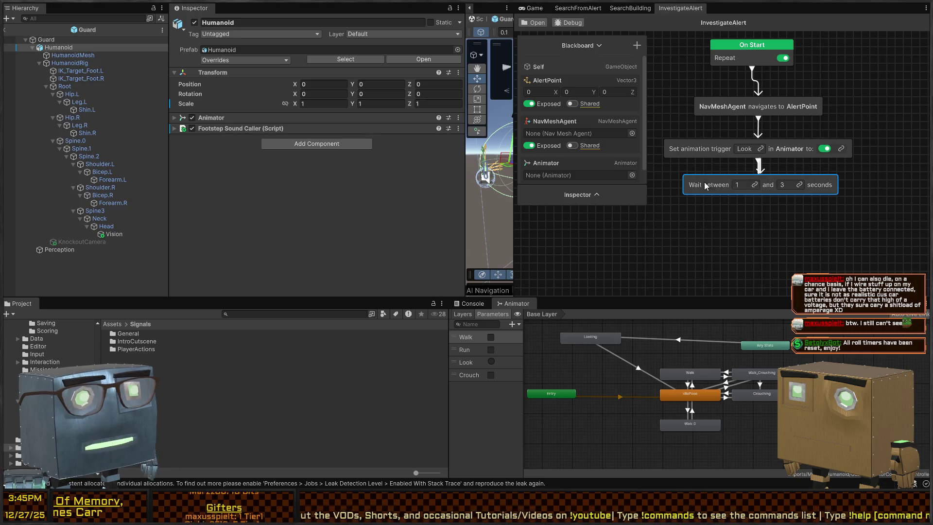
{"action": "left_click", "coordinate": [741, 185]}
{"action": "type", "text": "3"}
{"action": "left_click", "coordinate": [789, 185]}
{"action": "type", "text": "5"}
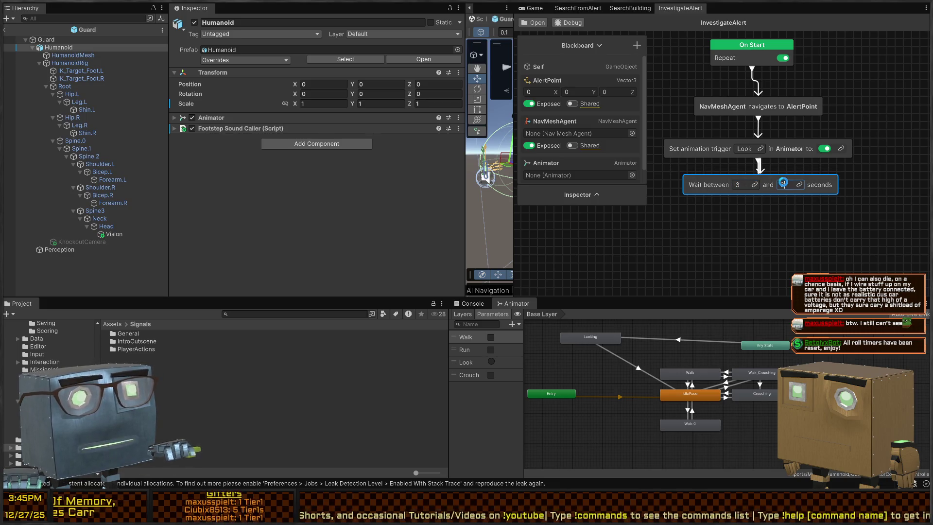
{"action": "left_click", "coordinate": [795, 237]}
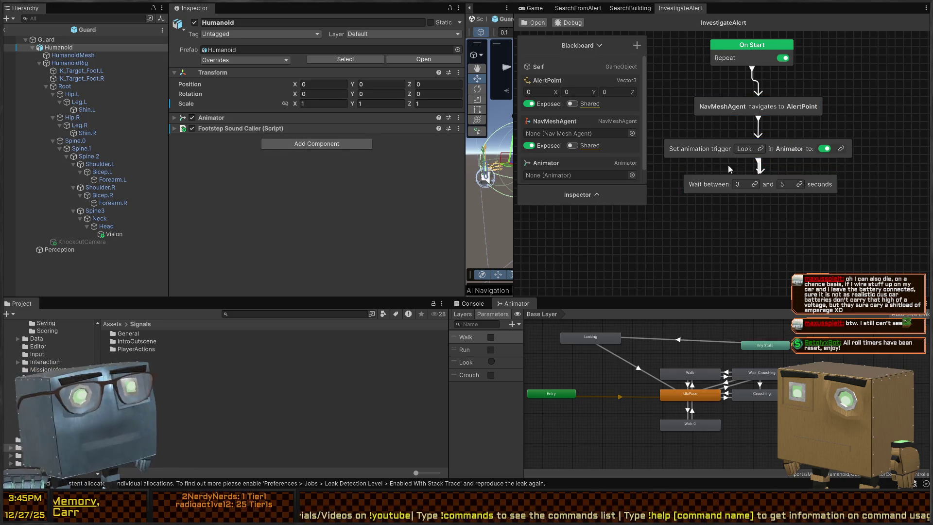
Untick Repeat on the On Start node so the graph runs once
{"action": "left_click_drag", "start_coordinate": [759, 197], "coordinate": [756, 202]}
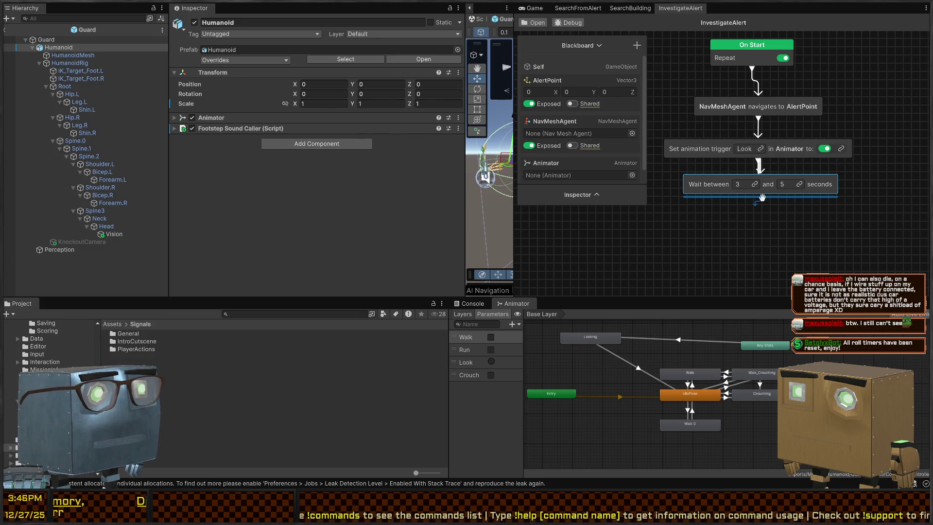
{"action": "left_click", "coordinate": [780, 49]}
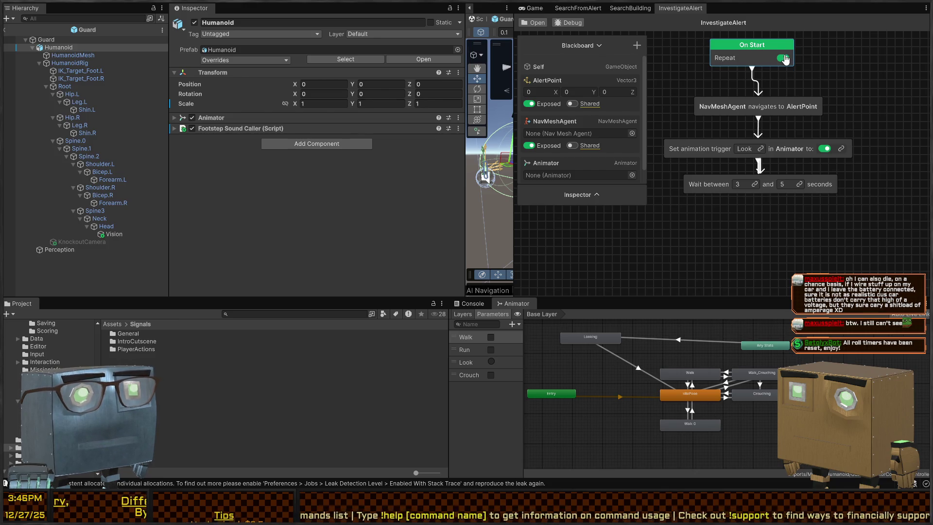
{"action": "left_click", "coordinate": [784, 58]}
{"action": "left_click", "coordinate": [736, 184]}
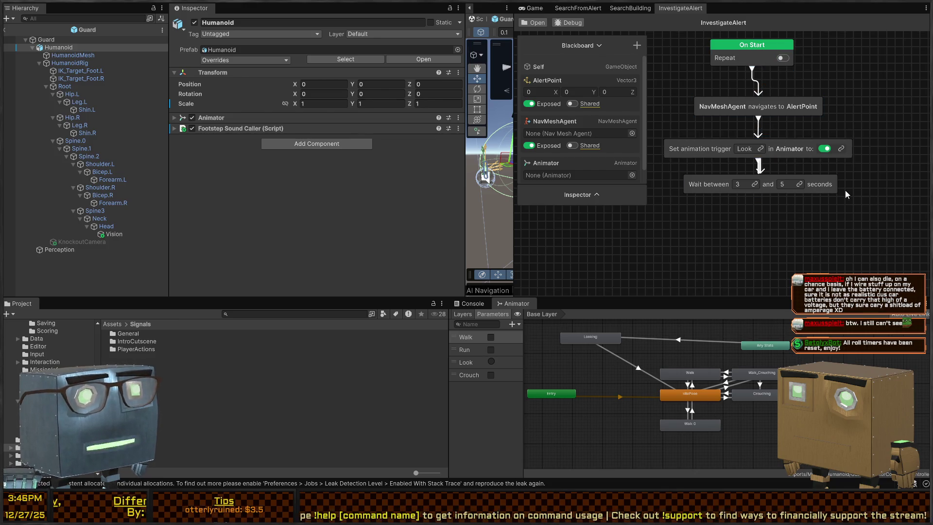
{"action": "left_click", "coordinate": [548, 46]}
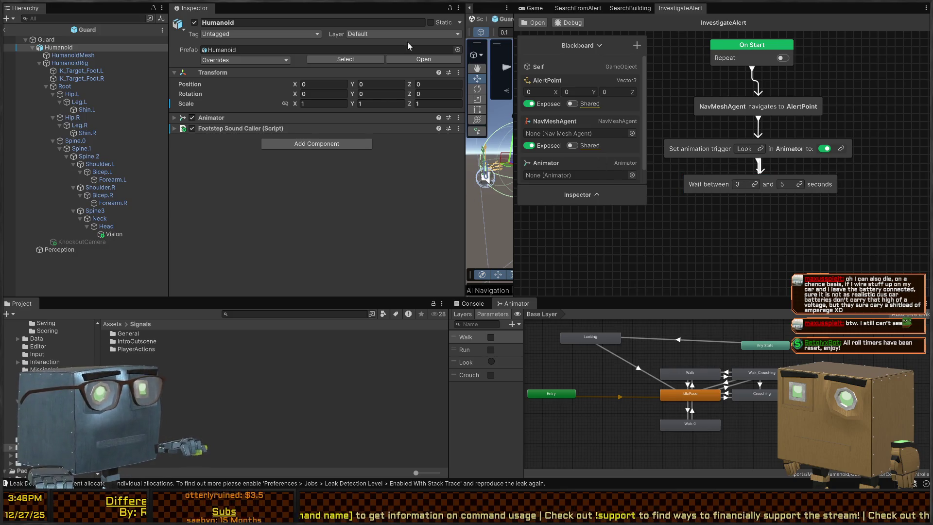
Return to the scene and inspect the Guard's Behavior Agent settings
{"action": "left_click", "coordinate": [533, 8]}
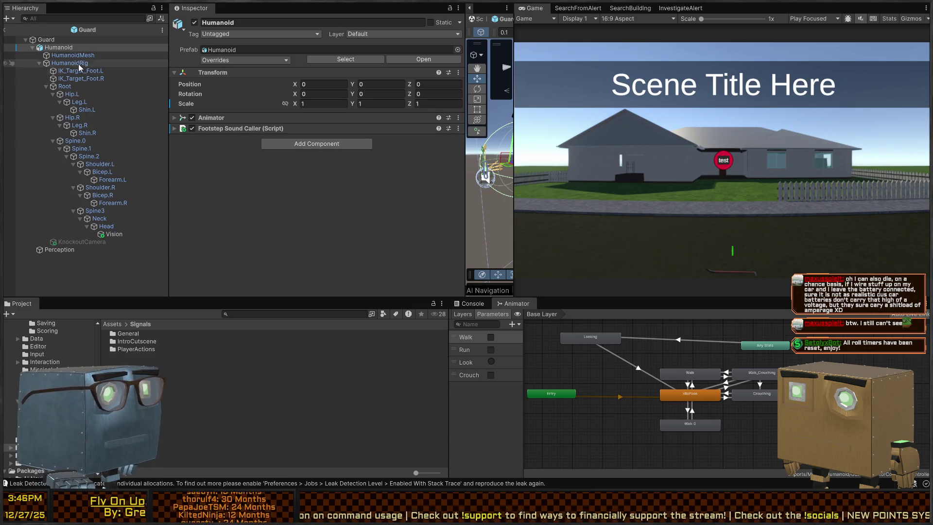
{"action": "left_click", "coordinate": [7, 30]}
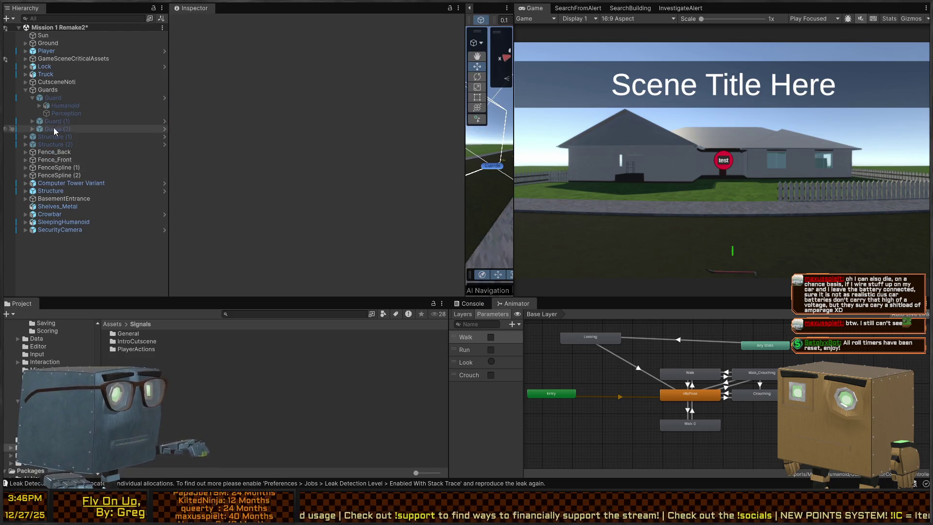
{"action": "left_click", "coordinate": [73, 99]}
{"action": "scroll", "coordinate": [222, 187], "scroll_direction": "down", "scroll_amount": 10}
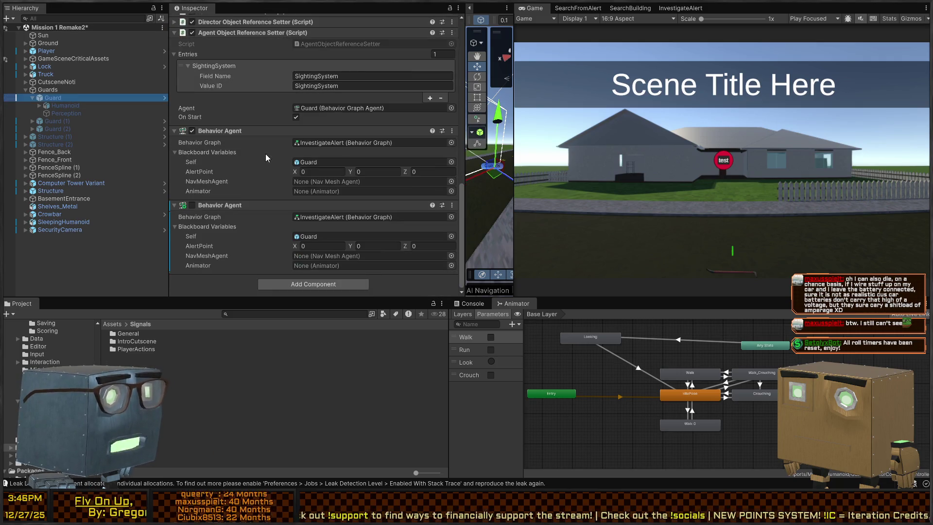
{"action": "left_click", "coordinate": [246, 208]}
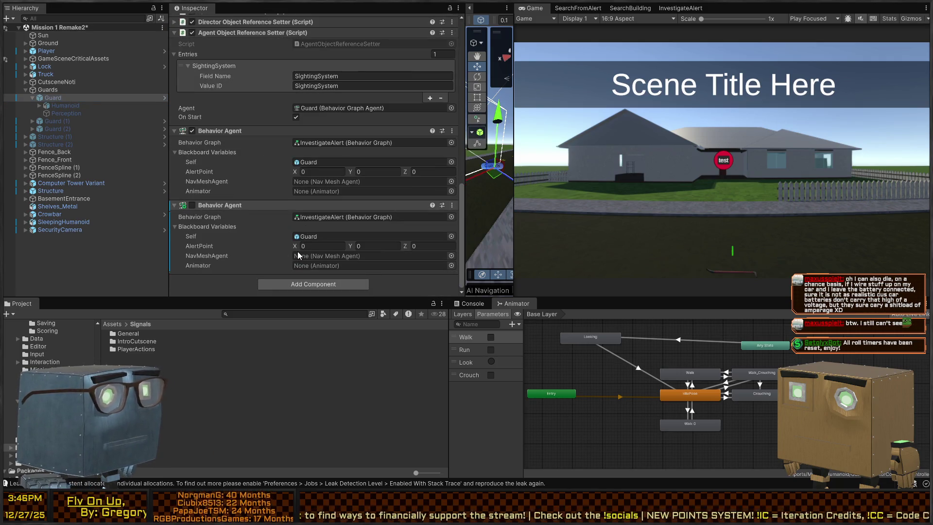
{"action": "scroll", "coordinate": [335, 191], "scroll_direction": "up", "scroll_amount": 5}
{"action": "scroll", "coordinate": [333, 214], "scroll_direction": "down", "scroll_amount": 2}
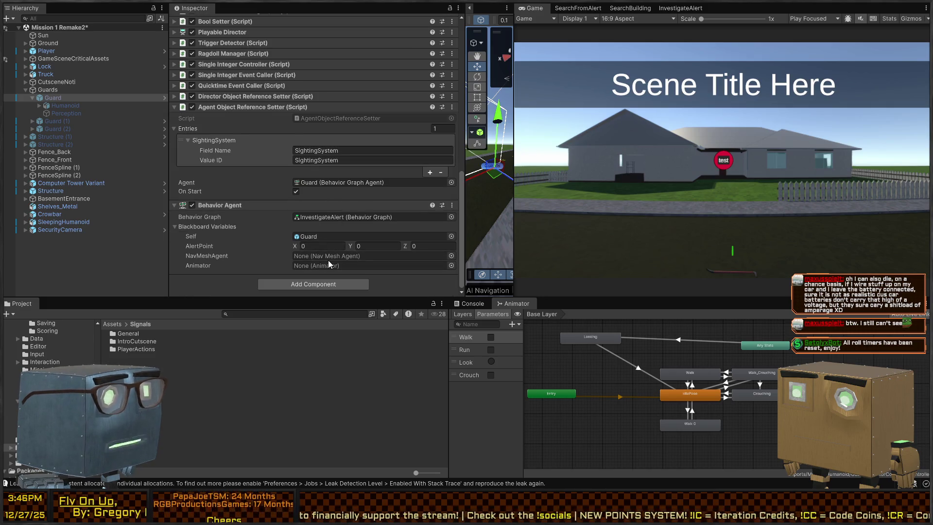
Assign the Guard prefab's Nav Mesh Agent to the NavMeshAgent field, save, and start play mode
{"action": "left_click", "coordinate": [165, 98]}
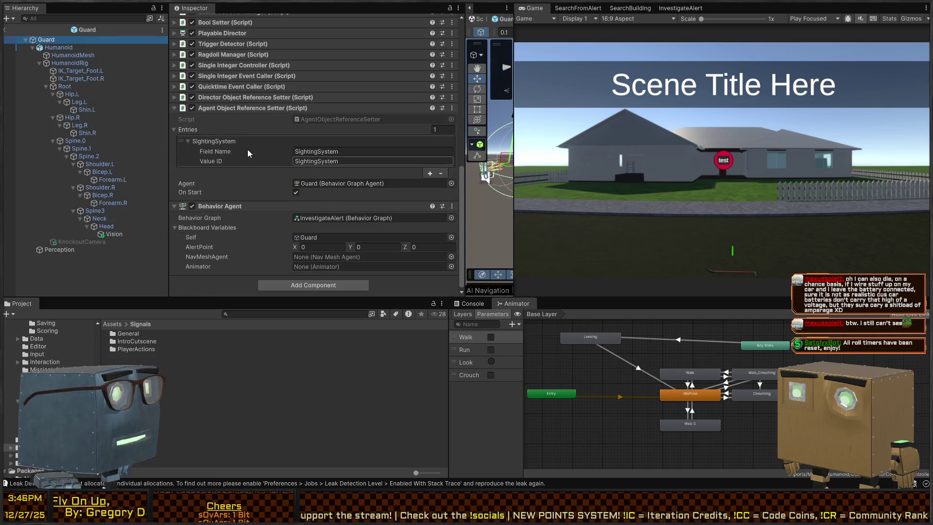
{"action": "left_click_drag", "start_coordinate": [416, 311], "coordinate": [369, 256]}
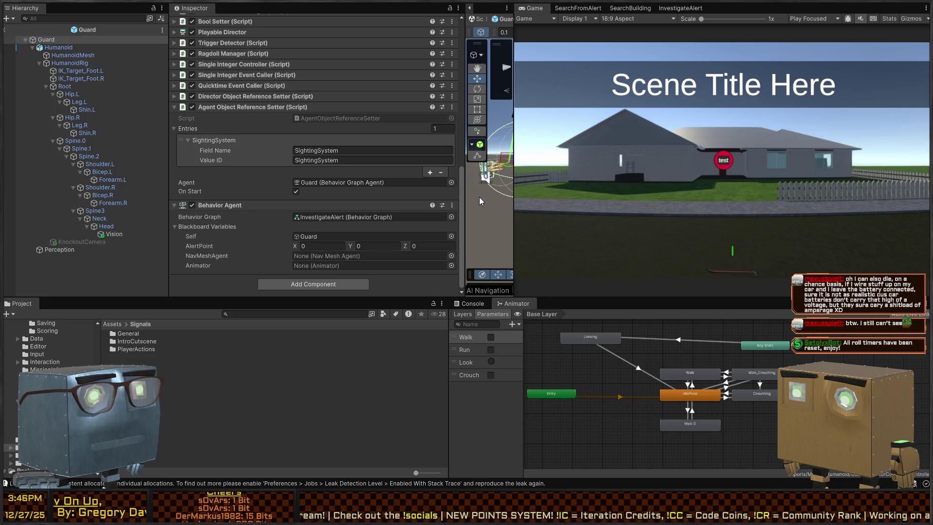
{"action": "key", "text": "ctrl+s"}
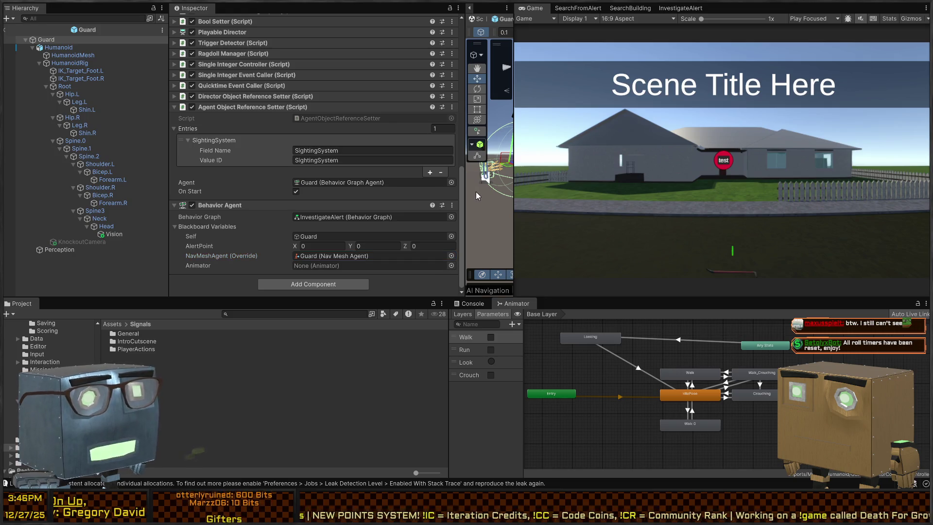
{"action": "key", "text": "ctrl+p"}
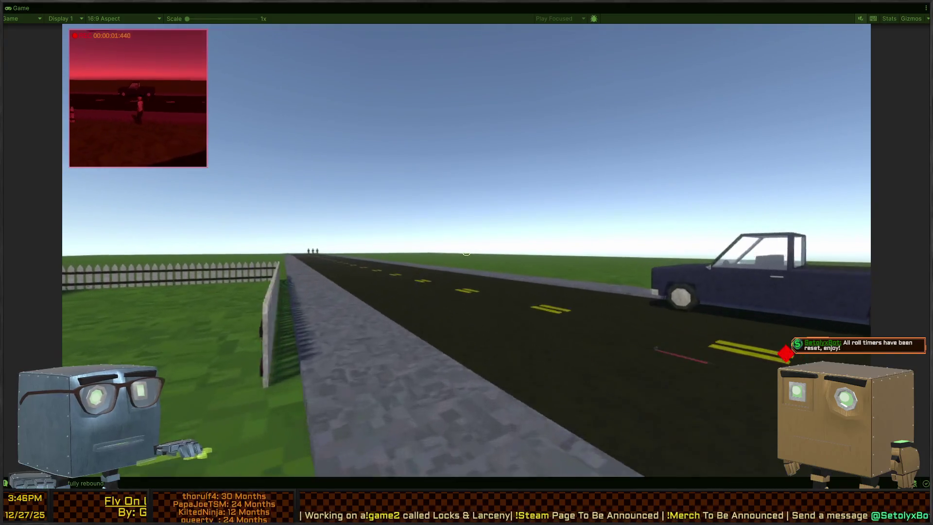
Walk the player onto the road toward the three guards, then restore the editor layout
{"action": "key", "text": "d"}
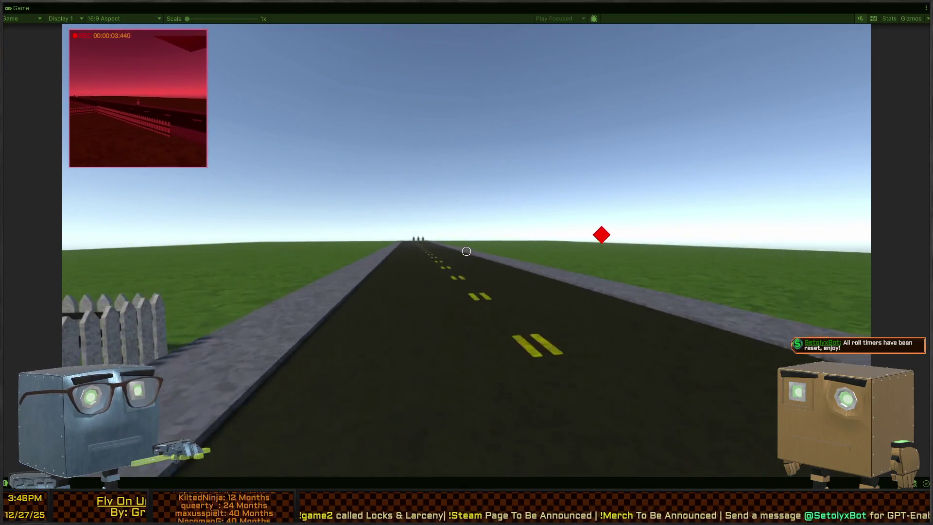
{"action": "key", "text": "d"}
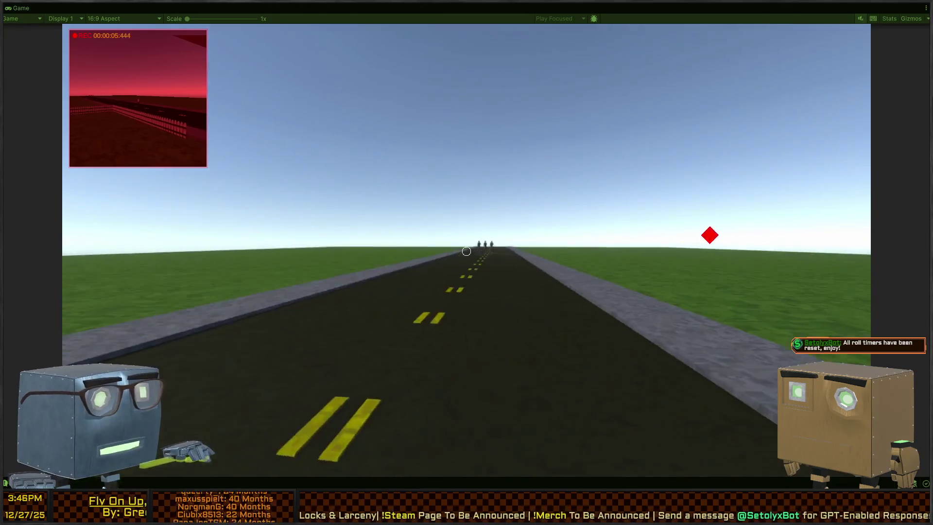
{"action": "key", "text": "w"}
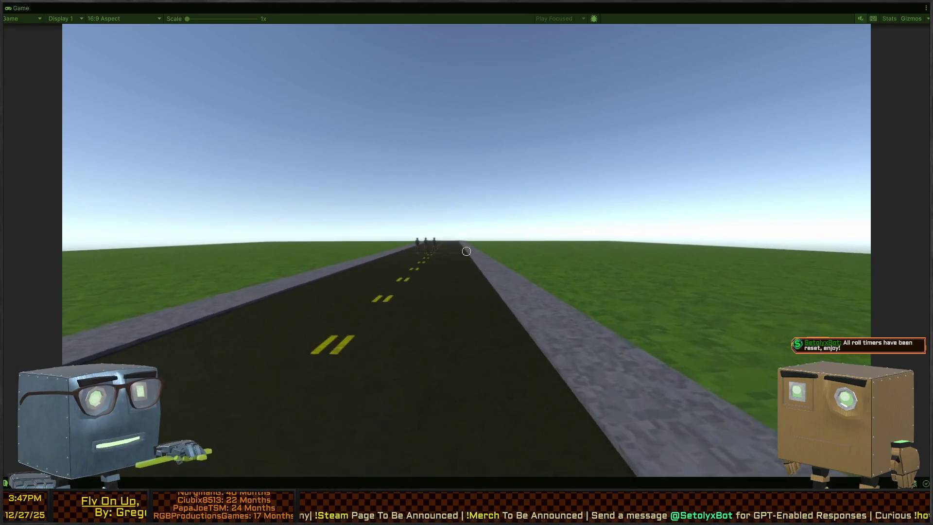
{"action": "key", "text": "w"}
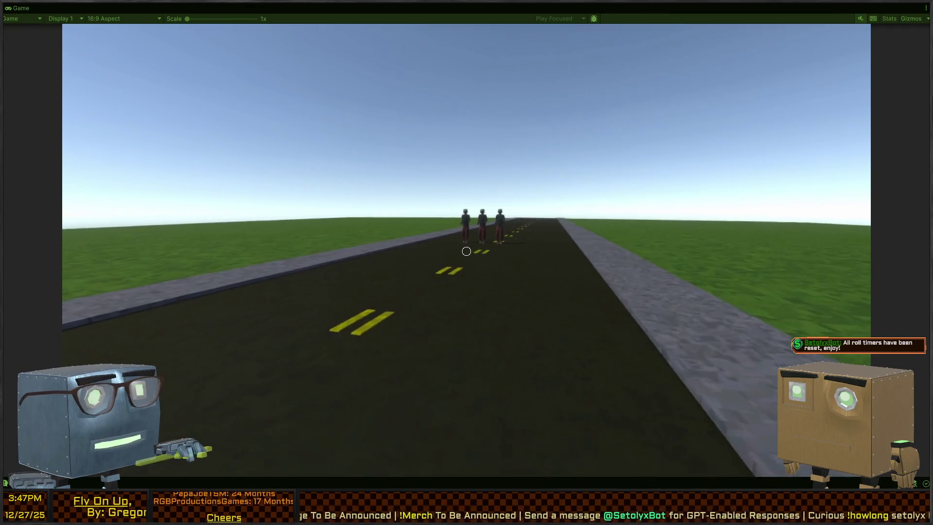
{"action": "key", "text": "w"}
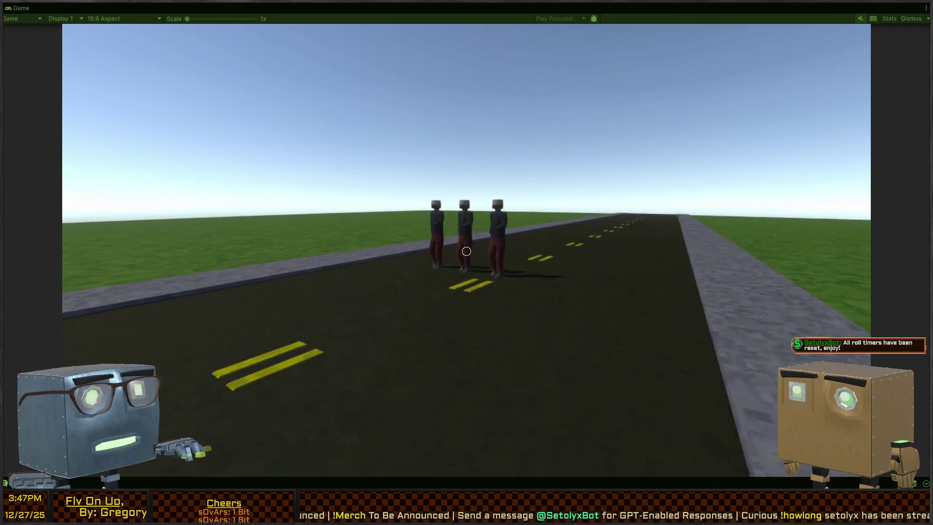
{"action": "left_click", "coordinate": [467, 251]}
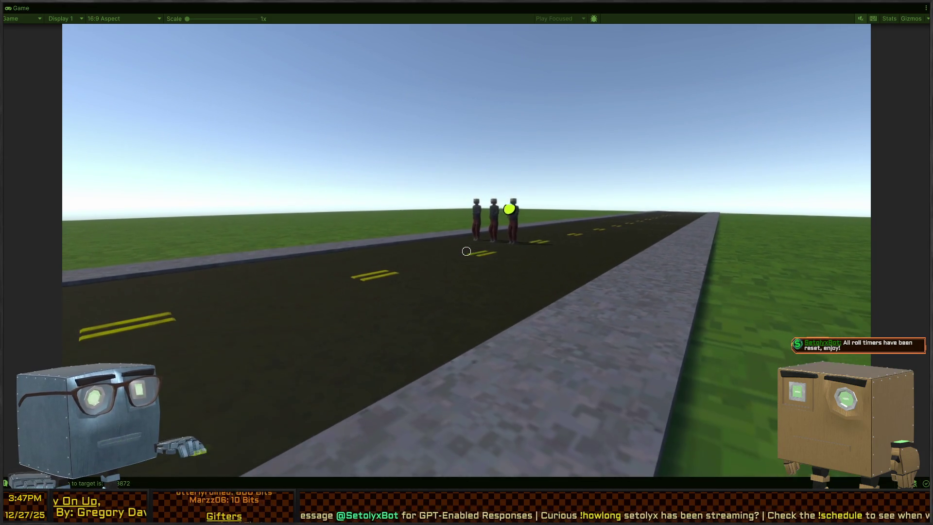
{"action": "key", "text": "shift+space"}
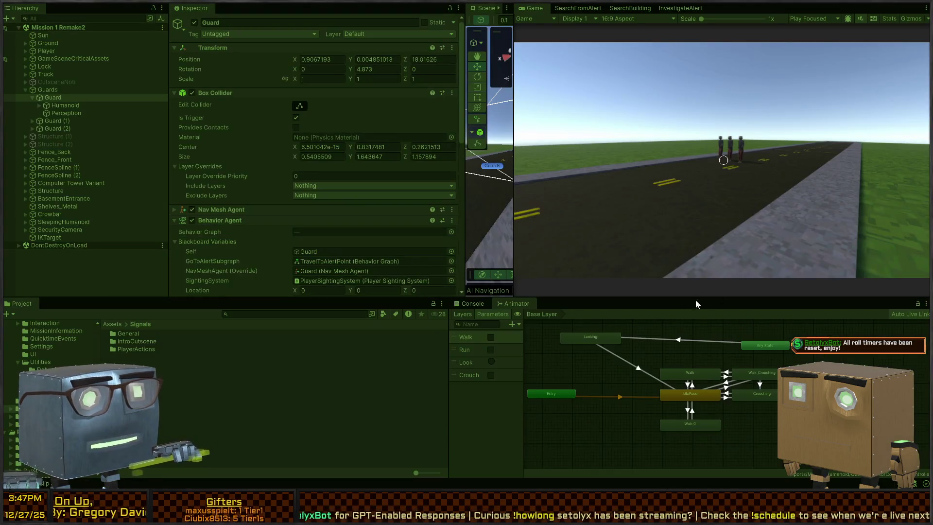
Stop the game and disable the Guard's InvestigateAlert Behavior Agent component
{"action": "key", "text": "ctrl+p"}
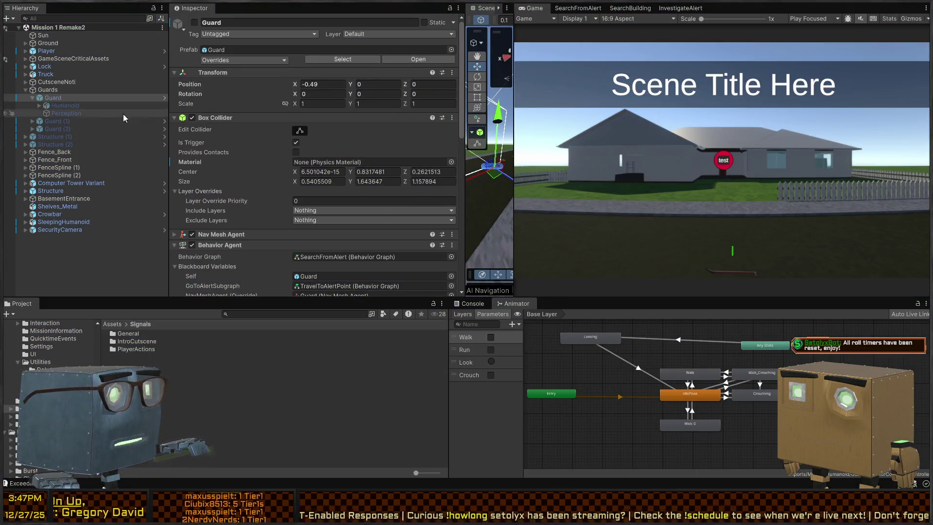
{"action": "scroll", "coordinate": [281, 147], "scroll_direction": "down", "scroll_amount": 10}
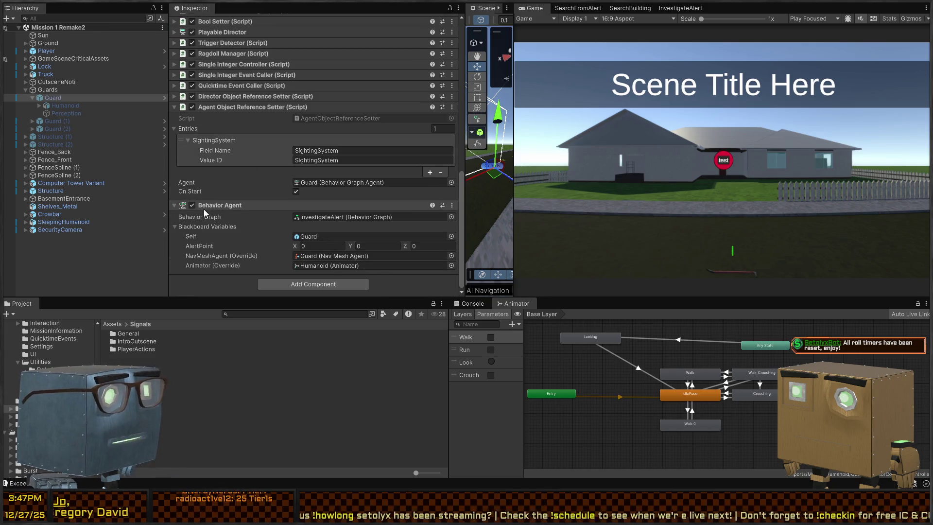
{"action": "left_click", "coordinate": [191, 205]}
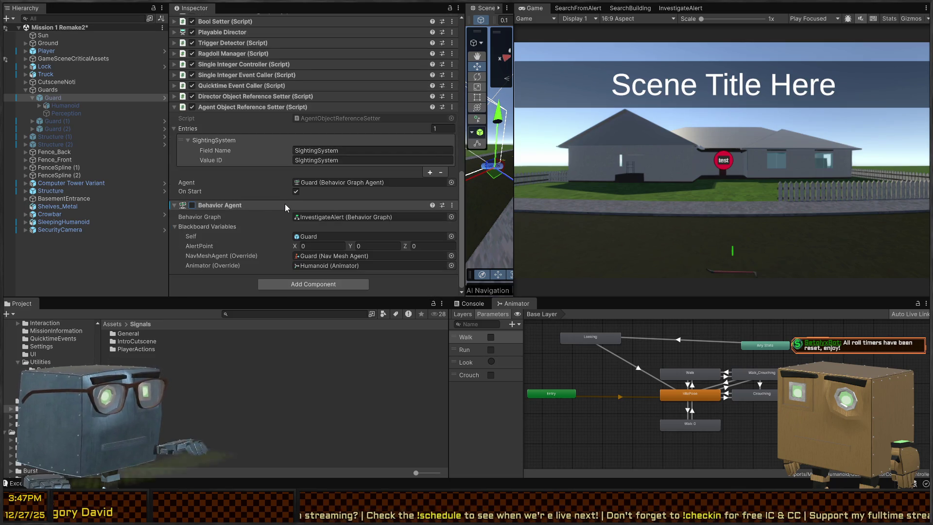
Compare the Guard's Perception On Alert events with the prefab, undoing and redoing the list change
{"action": "left_click", "coordinate": [59, 116]}
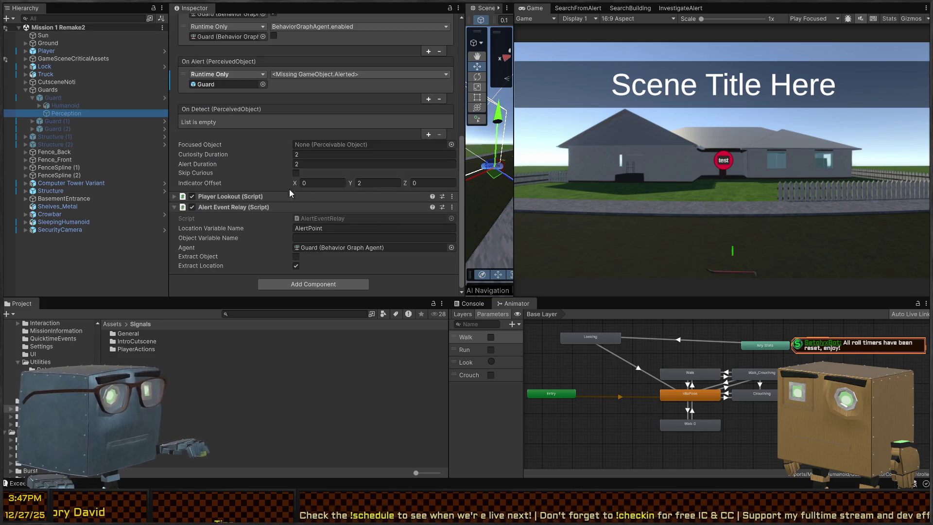
{"action": "scroll", "coordinate": [244, 119], "scroll_direction": "up", "scroll_amount": 5}
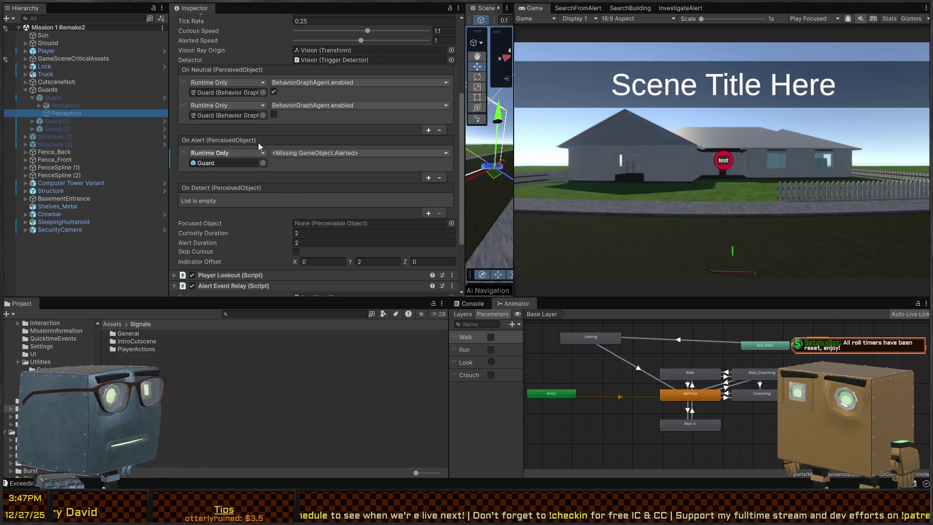
{"action": "left_click", "coordinate": [164, 98]}
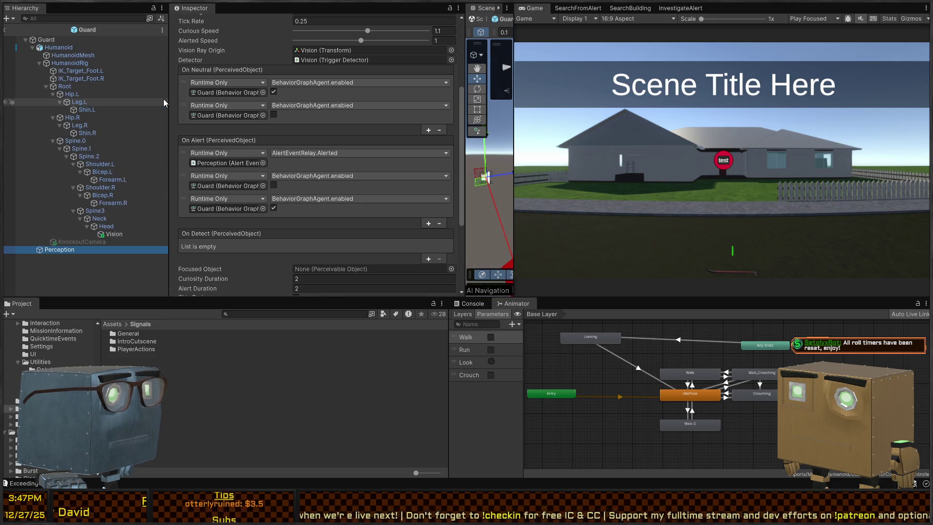
{"action": "left_click", "coordinate": [6, 31]}
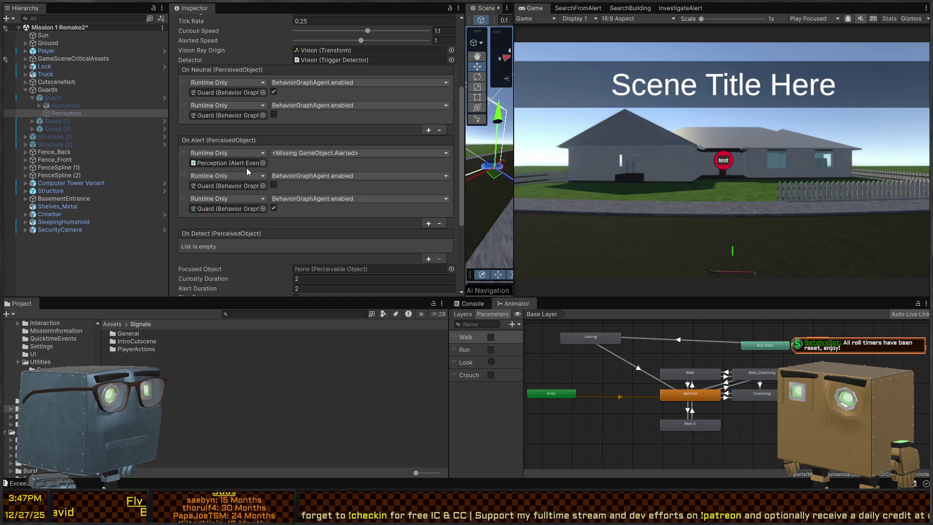
{"action": "key", "text": "ctrl+z"}
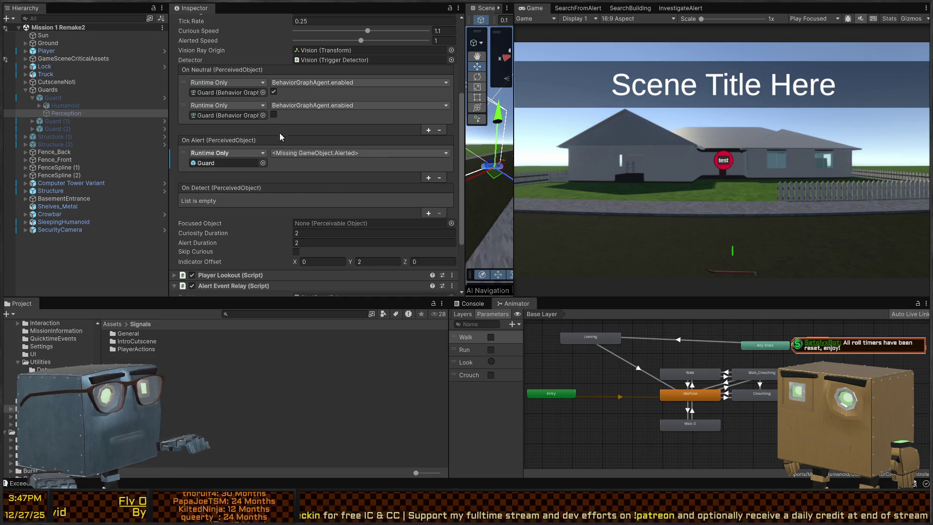
{"action": "scroll", "coordinate": [279, 132], "scroll_direction": "up", "scroll_amount": 5}
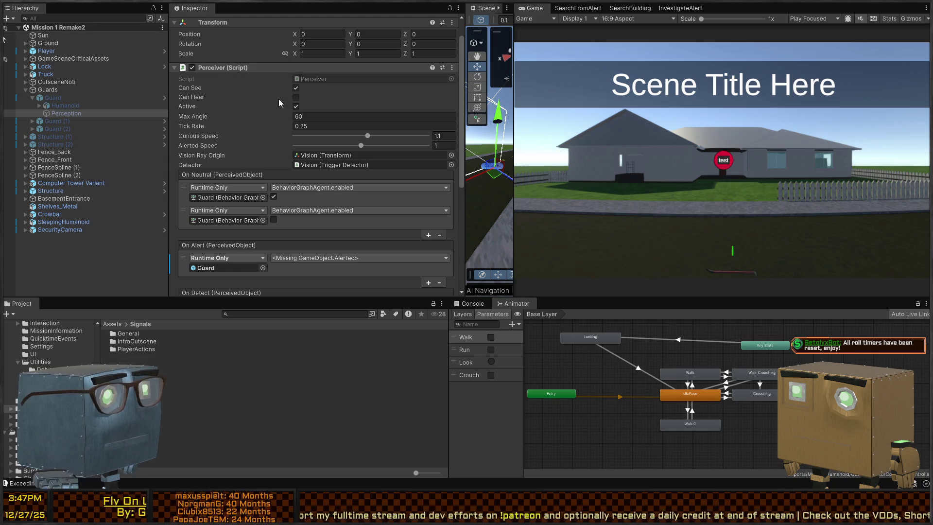
{"action": "key", "text": "ctrl+y"}
{"action": "scroll", "coordinate": [340, 107], "scroll_direction": "down", "scroll_amount": 5}
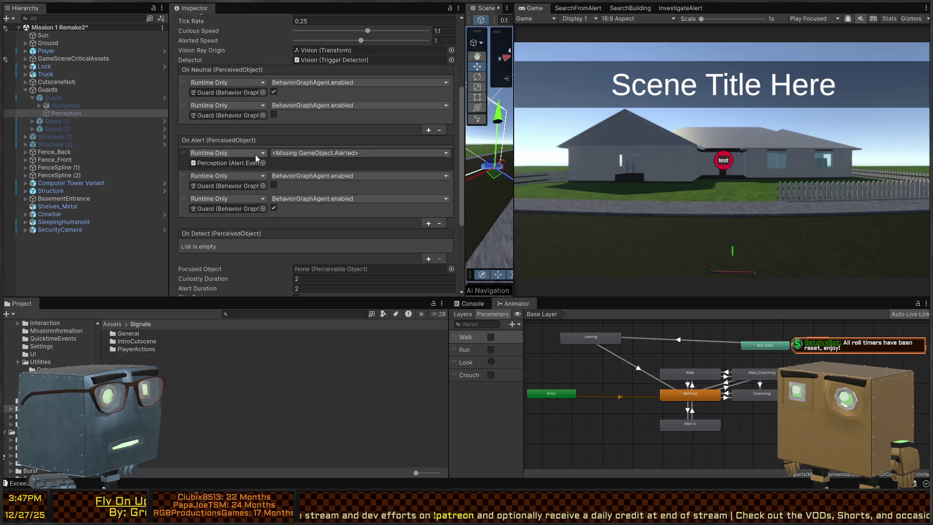
Confirm Guard (1)'s Perception On Alert calls AlertEventRelay.Alerted, checking the Guard prefab
{"action": "left_click", "coordinate": [32, 121]}
{"action": "left_click", "coordinate": [67, 130]}
{"action": "left_click", "coordinate": [66, 135]}
{"action": "scroll", "coordinate": [256, 161], "scroll_direction": "down", "scroll_amount": 10}
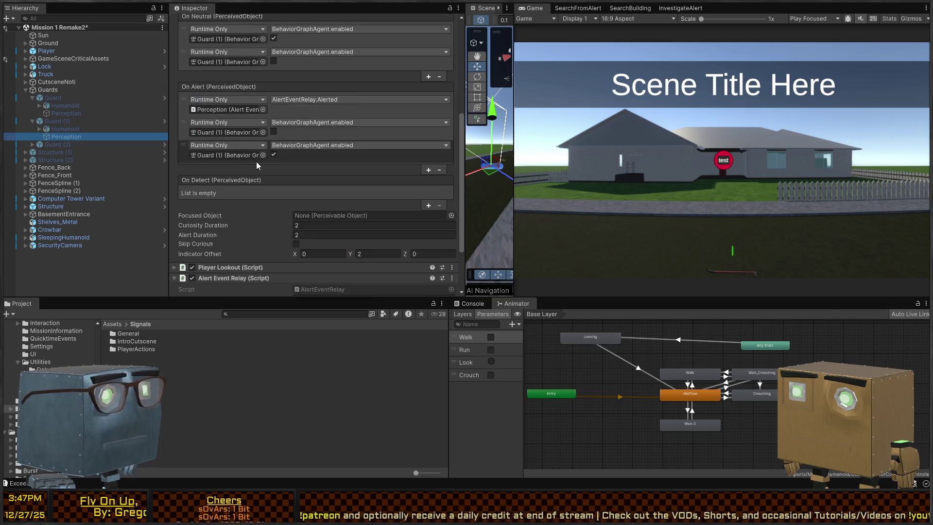
{"action": "left_click", "coordinate": [164, 98]}
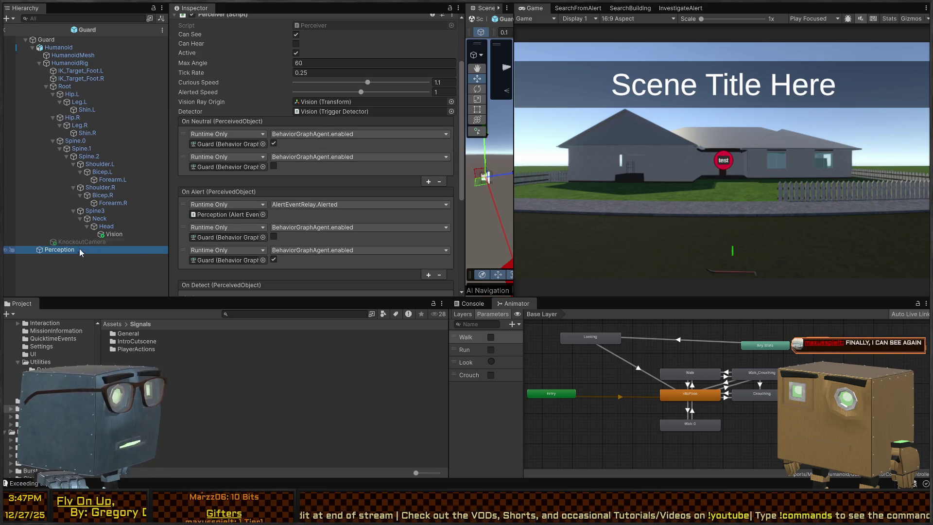
{"action": "left_click", "coordinate": [5, 31]}
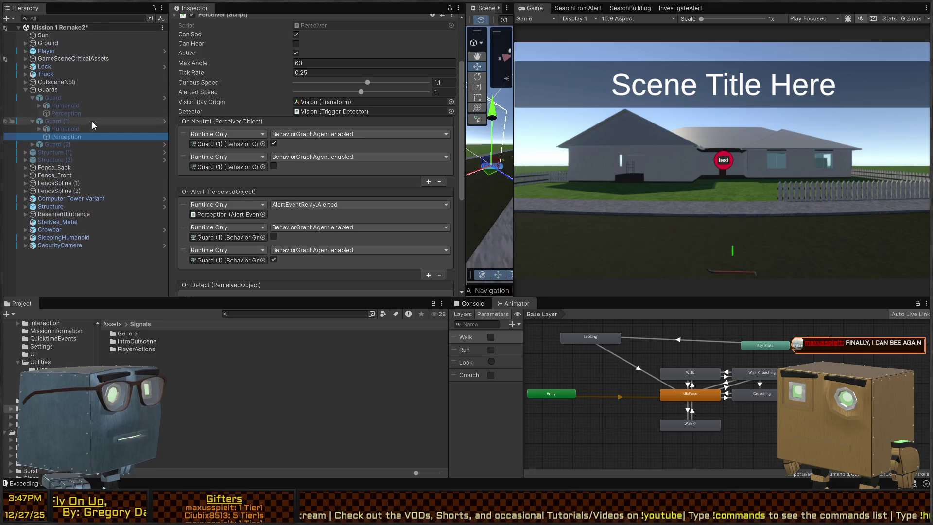
Restart play mode in a maximized view and walk the player down the road toward the figures
{"action": "key", "text": "ctrl+p"}
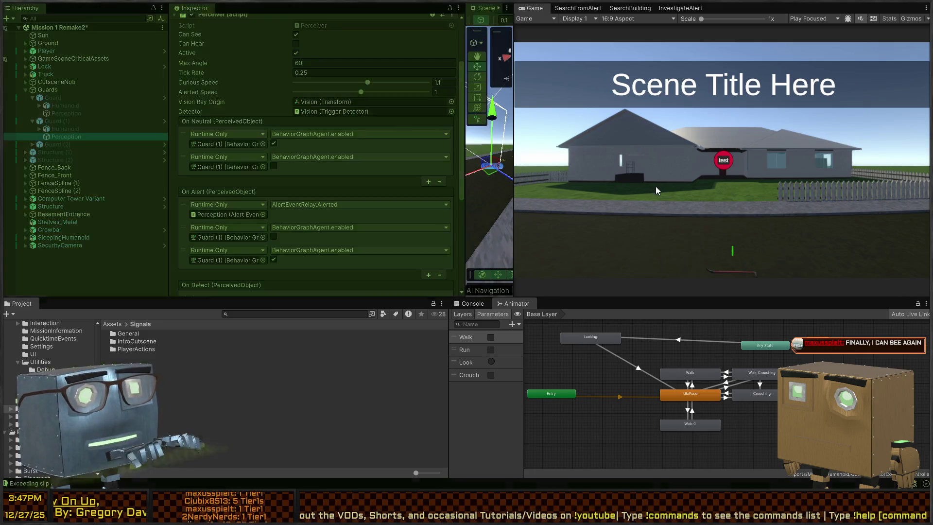
{"action": "key", "text": "shift+space"}
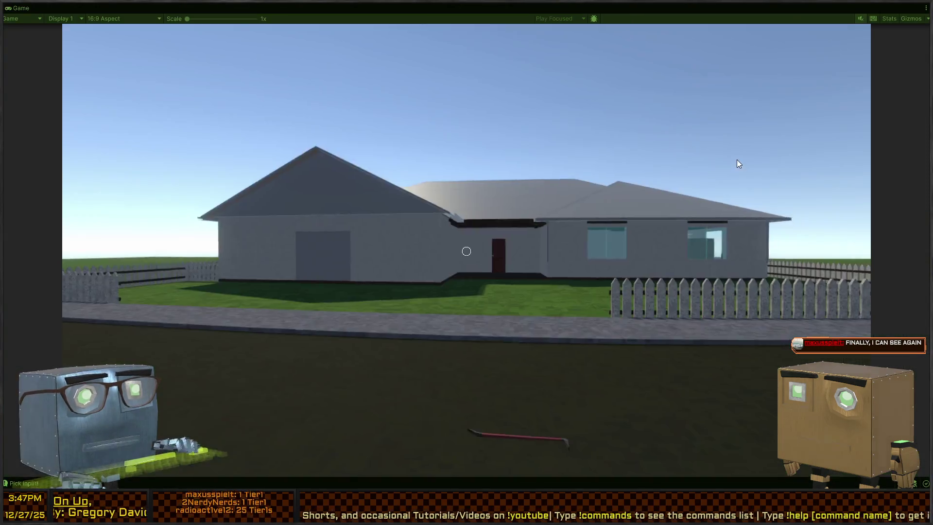
{"action": "key", "text": "w"}
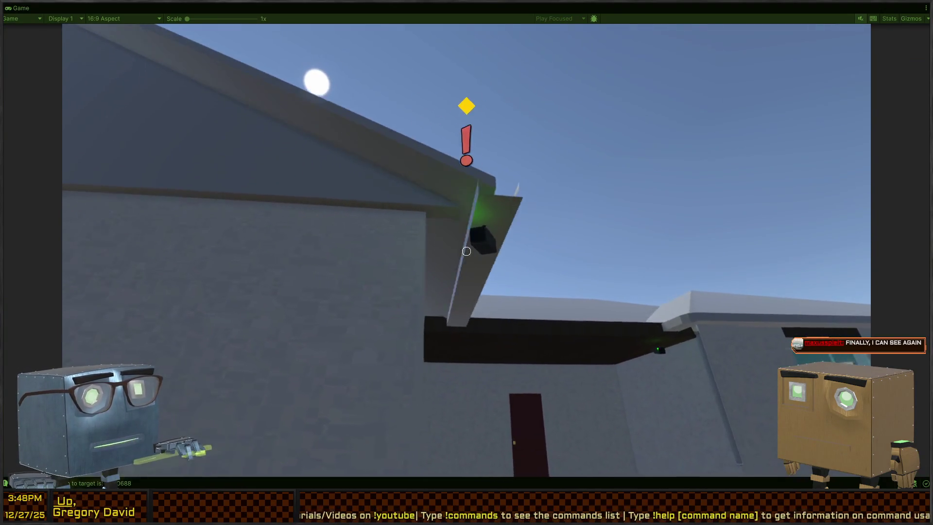
{"action": "key", "text": "w"}
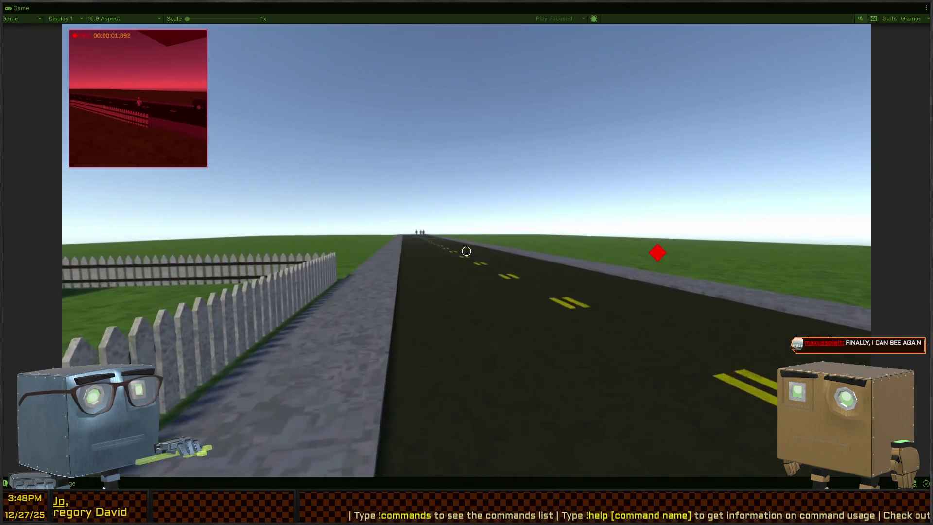
{"action": "key", "text": "w"}
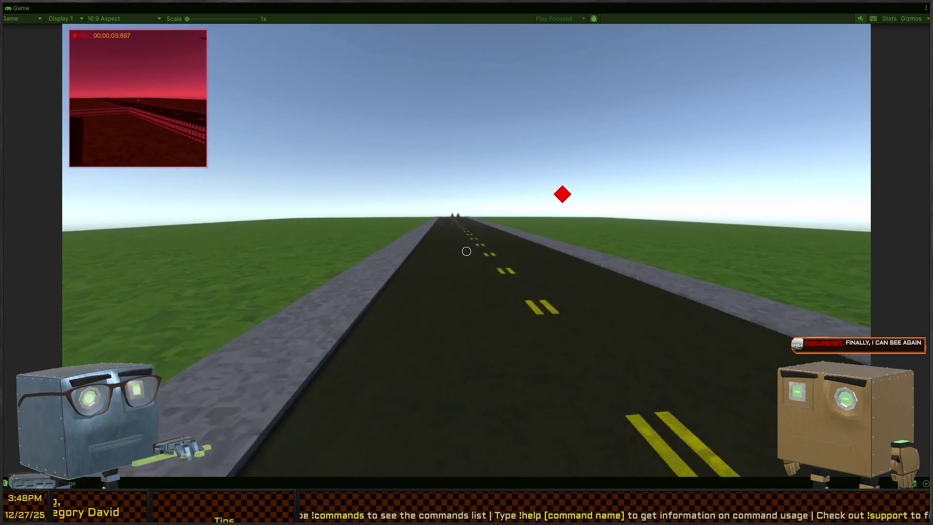
{"action": "key", "text": "w"}
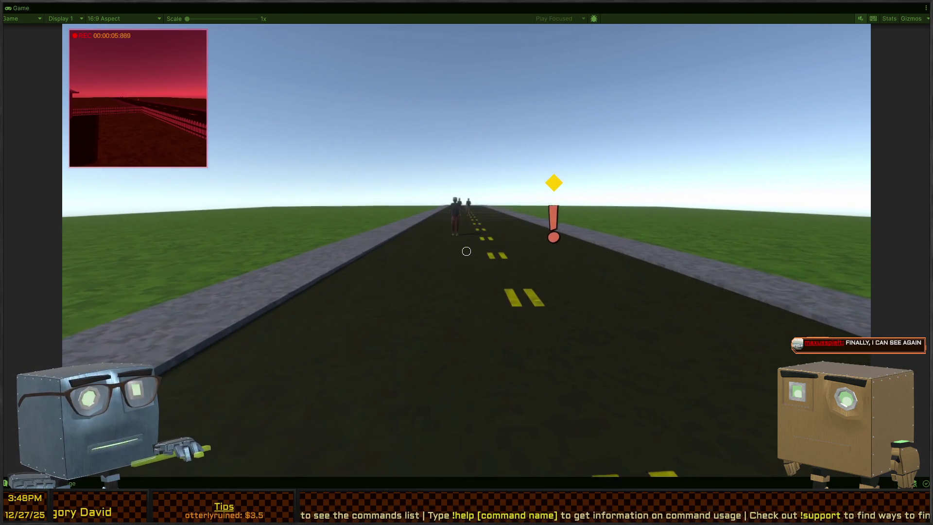
{"action": "key", "text": "w"}
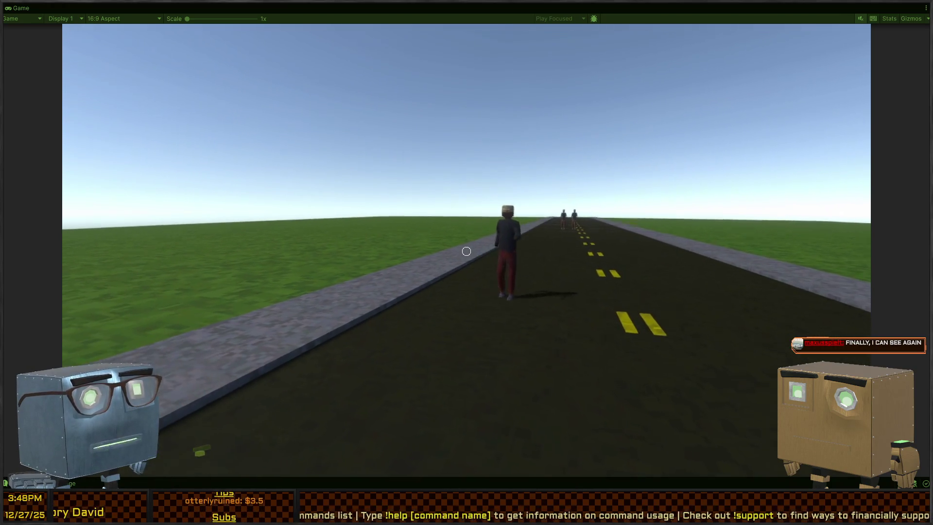
{"action": "key", "text": "w"}
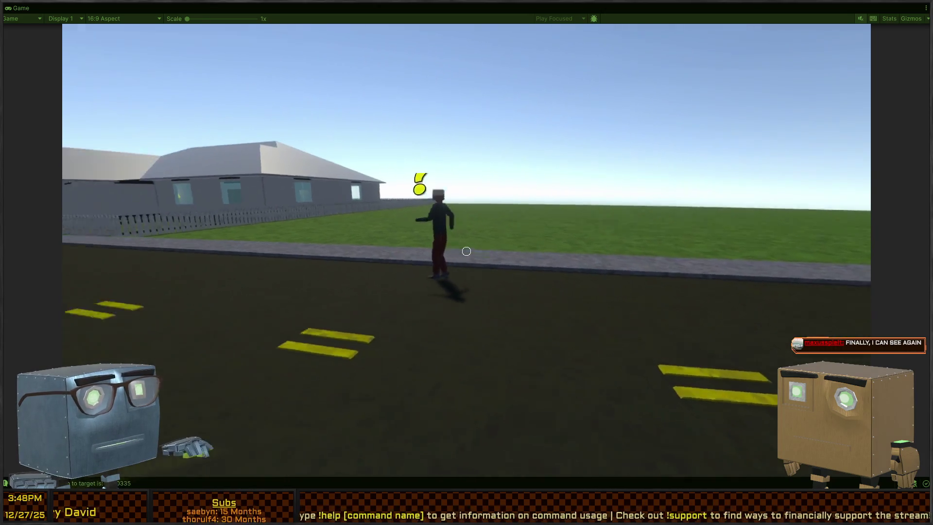
{"action": "key", "text": "w"}
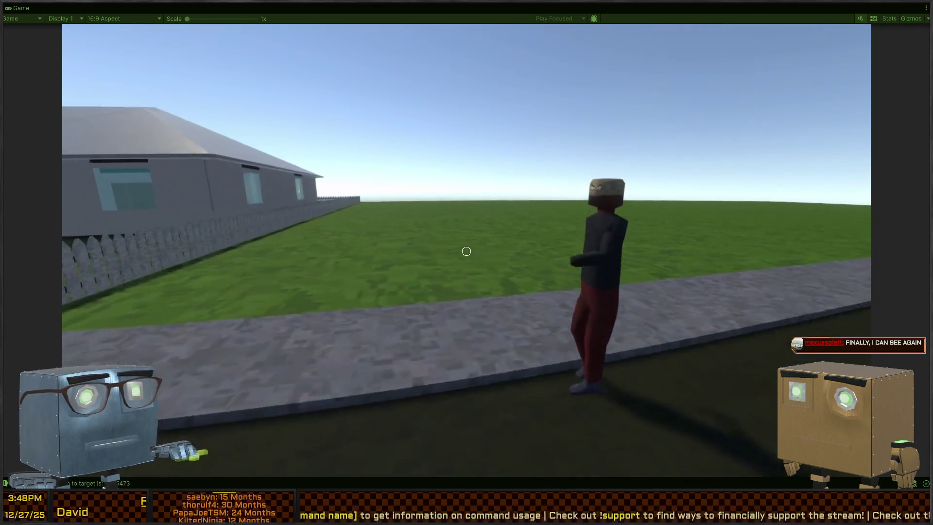
{"action": "key", "text": "w"}
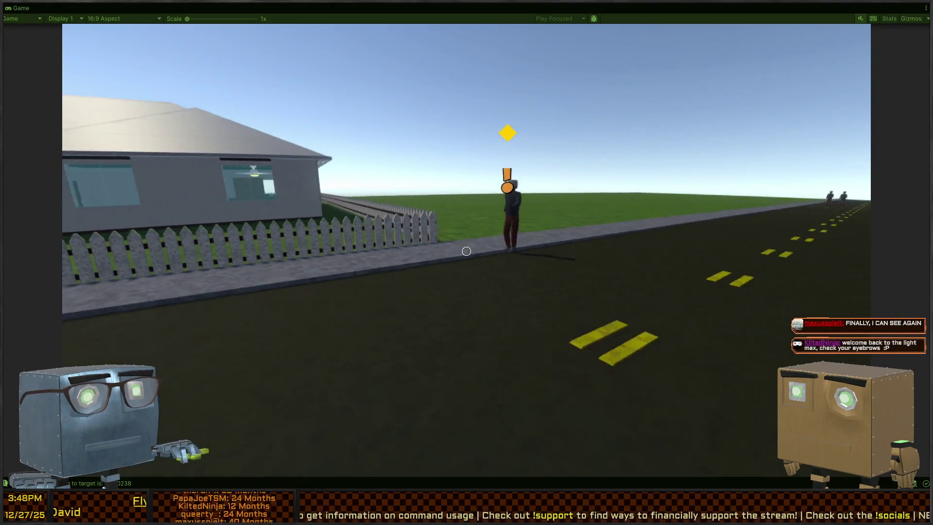
Move past the house and car until a guard notices the player, then restore the editor layout
{"action": "key", "text": "s"}
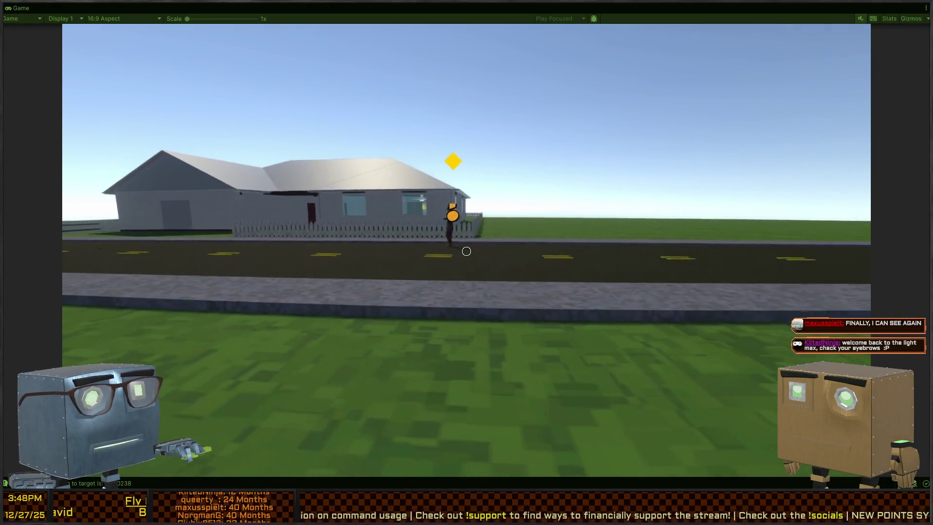
{"action": "key", "text": "a"}
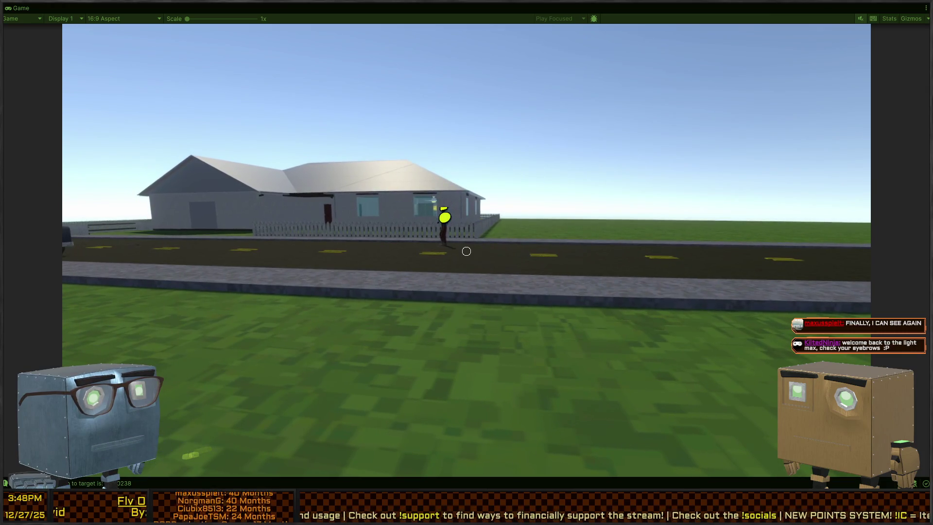
{"action": "key", "text": "a"}
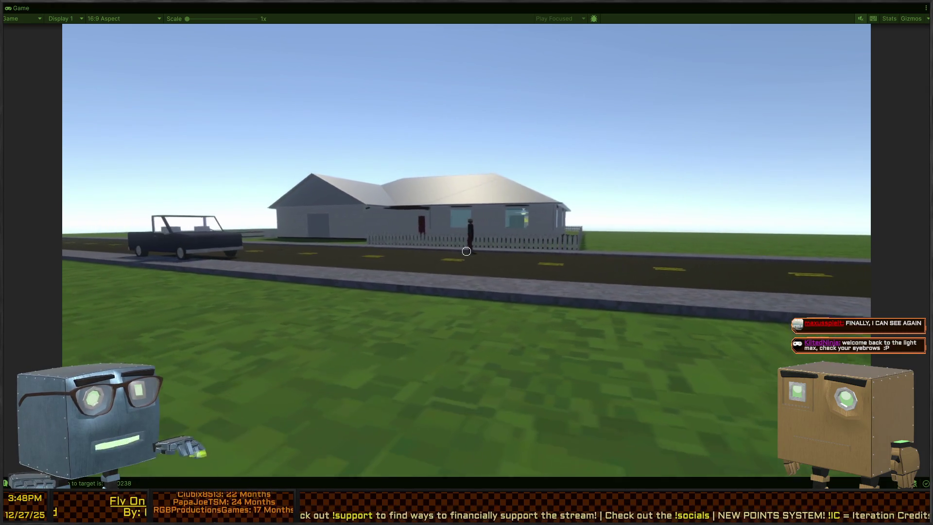
{"action": "key", "text": "w"}
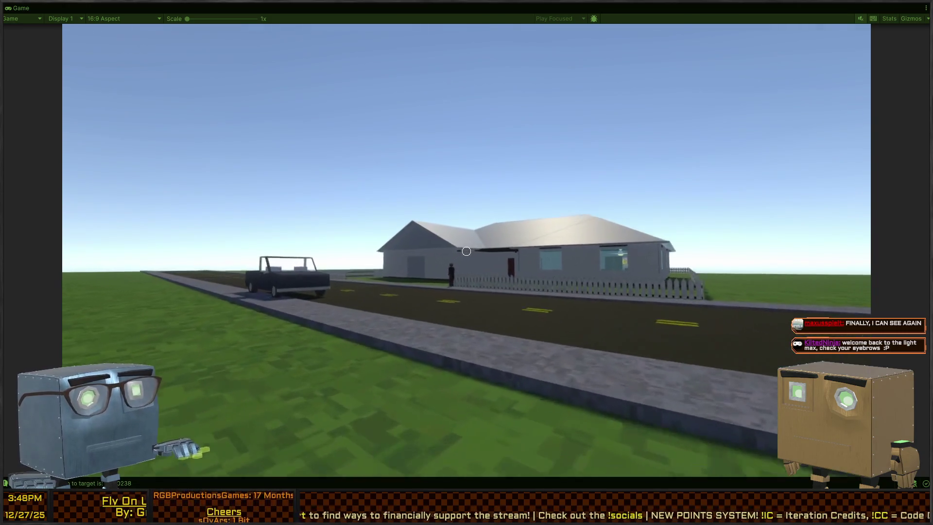
{"action": "key", "text": "d"}
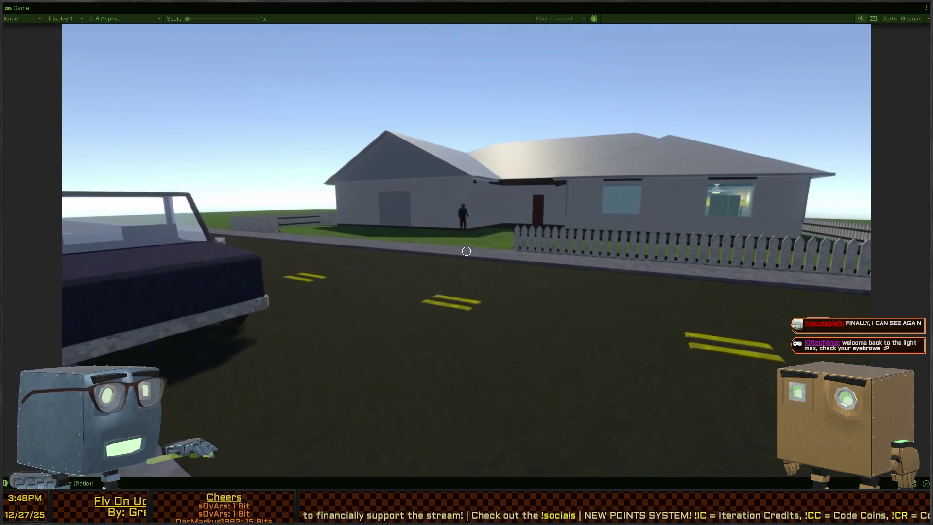
{"action": "key", "text": "w"}
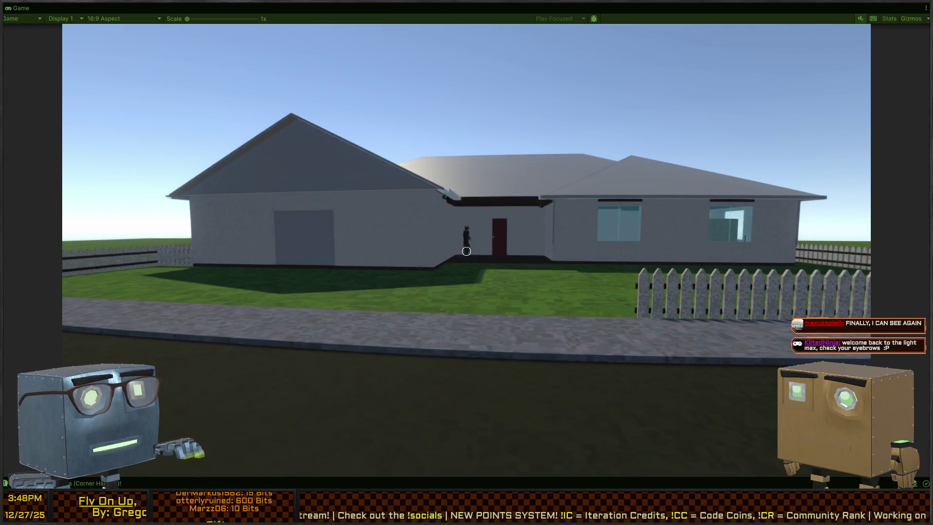
{"action": "key", "text": "a"}
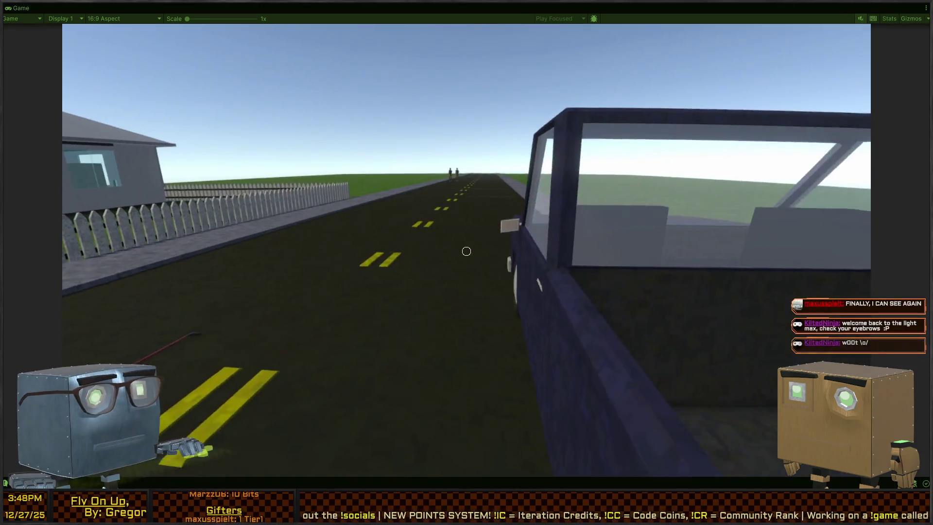
{"action": "key", "text": "w"}
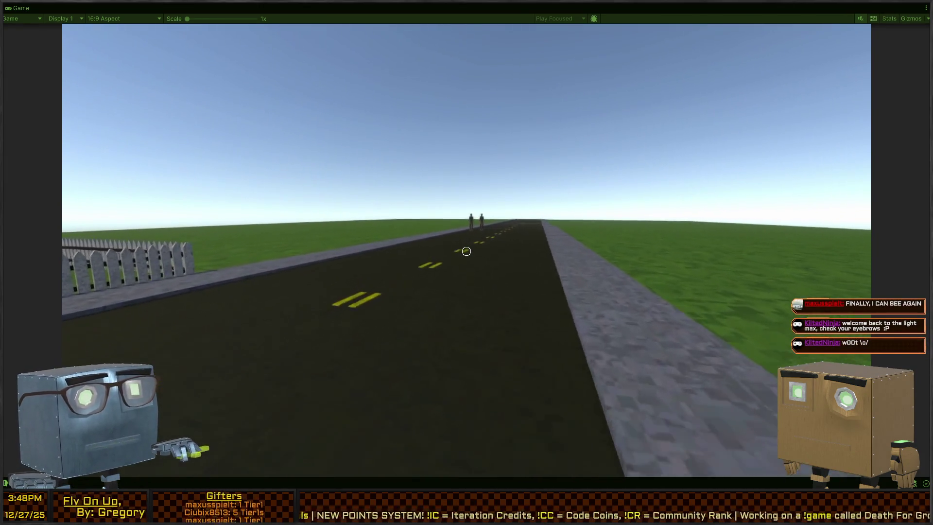
{"action": "key", "text": "w"}
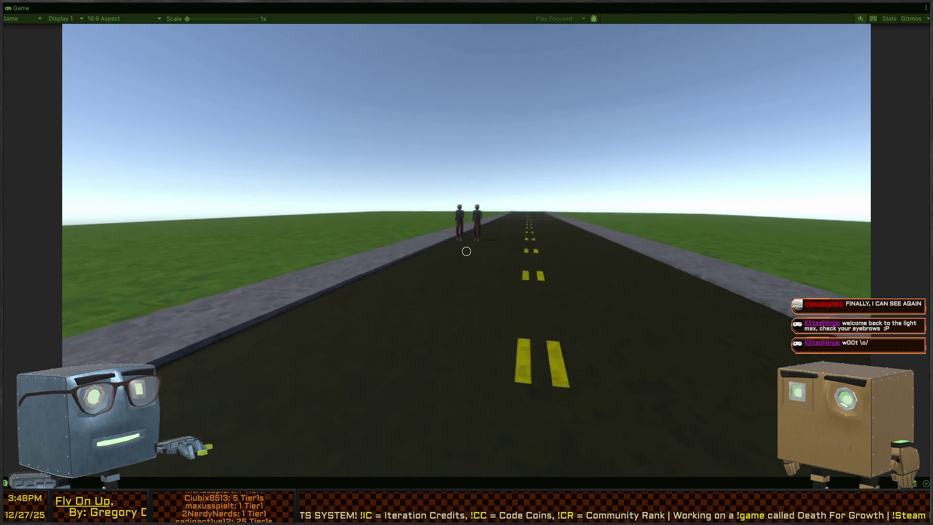
{"action": "key", "text": "w"}
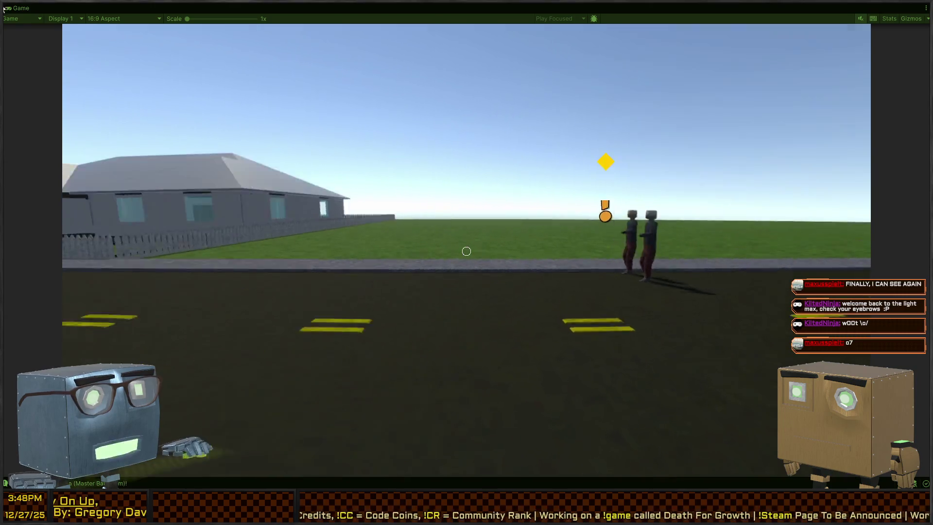
{"action": "key", "text": "s"}
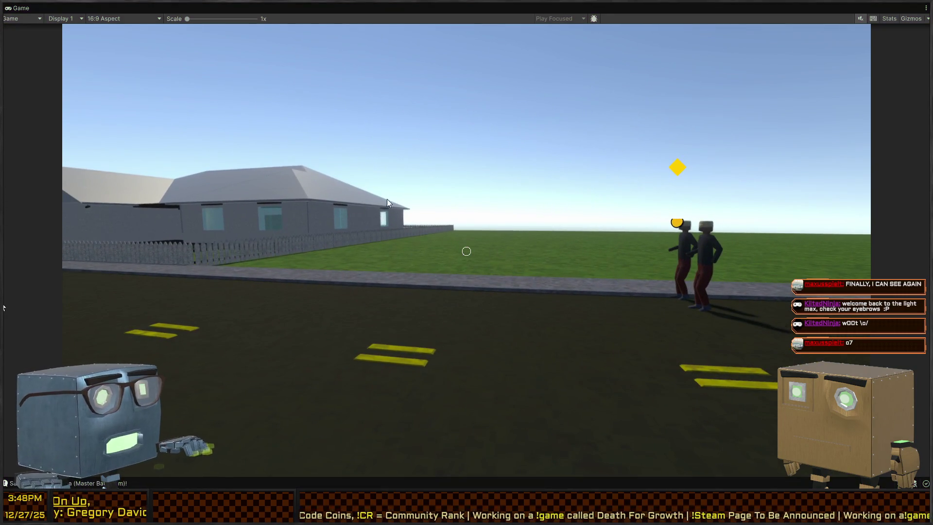
{"action": "key", "text": "shift+space"}
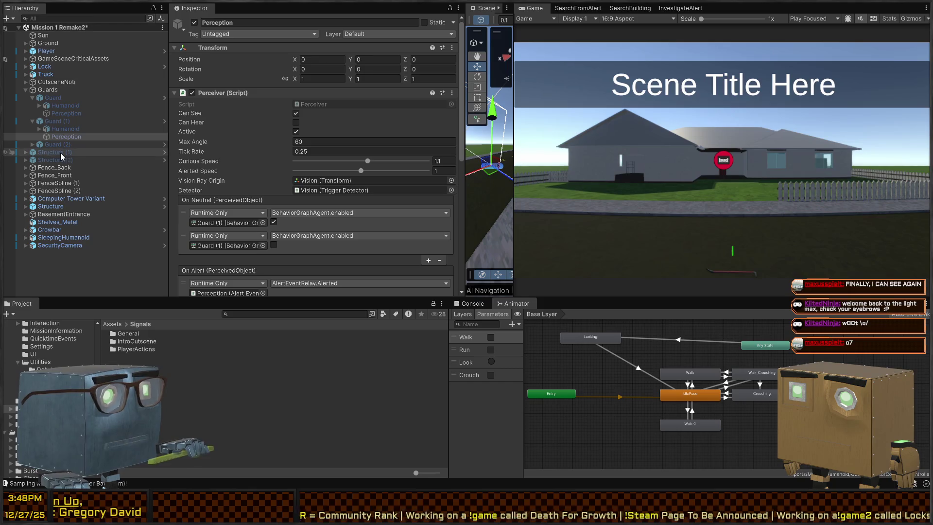
Review Guard (1)'s Perceiver events and Behavior Agent, then enter Play mode again
{"action": "scroll", "coordinate": [328, 154], "scroll_direction": "down", "scroll_amount": 5}
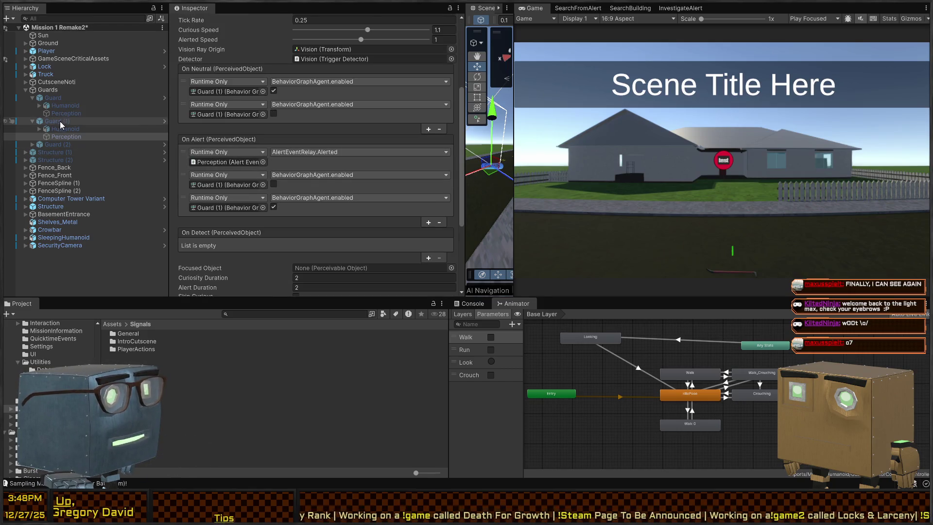
{"action": "left_click", "coordinate": [59, 121]}
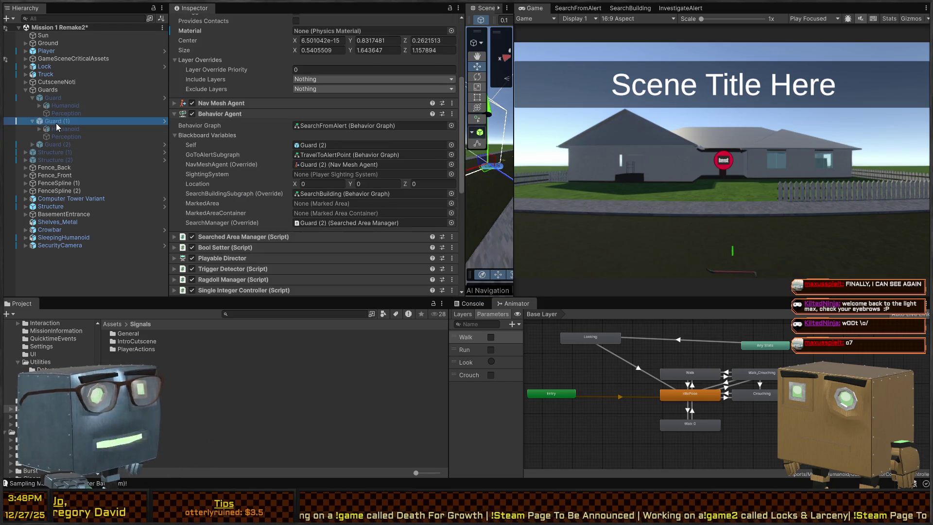
{"action": "key", "text": "ctrl+p"}
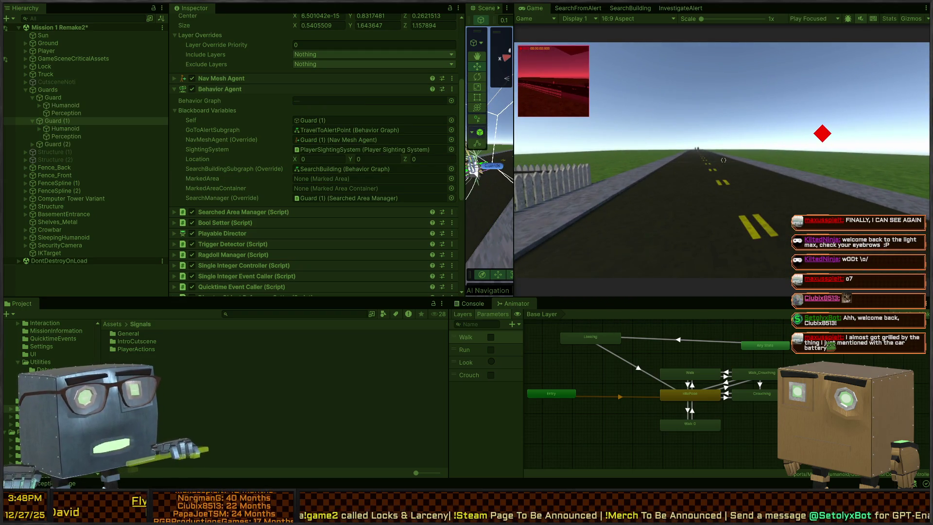
Maximize the Scene view and fly the camera around the road and the guard
{"action": "key", "text": "shift+space"}
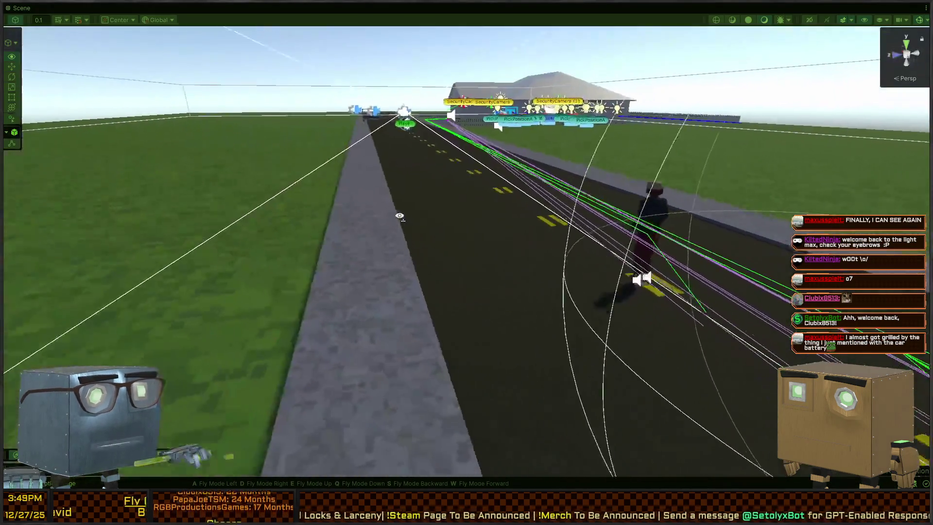
{"action": "key", "text": "w"}
{"action": "key", "text": "s"}
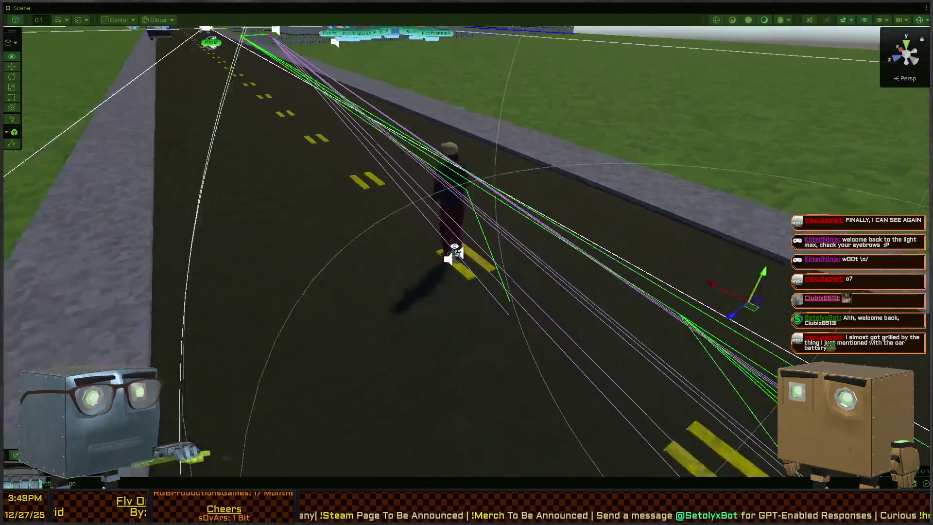
{"action": "left_click", "coordinate": [459, 252]}
{"action": "left_click", "coordinate": [458, 255]}
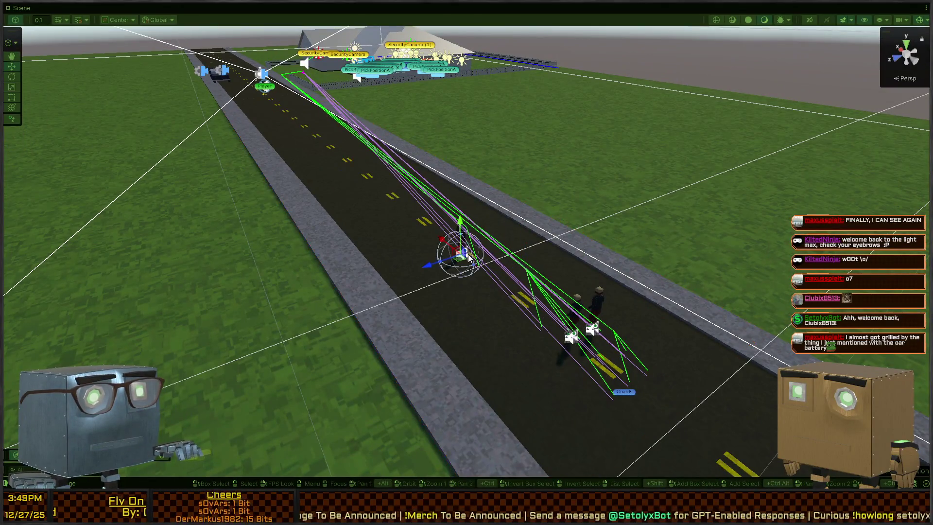
{"action": "key", "text": "shift+space"}
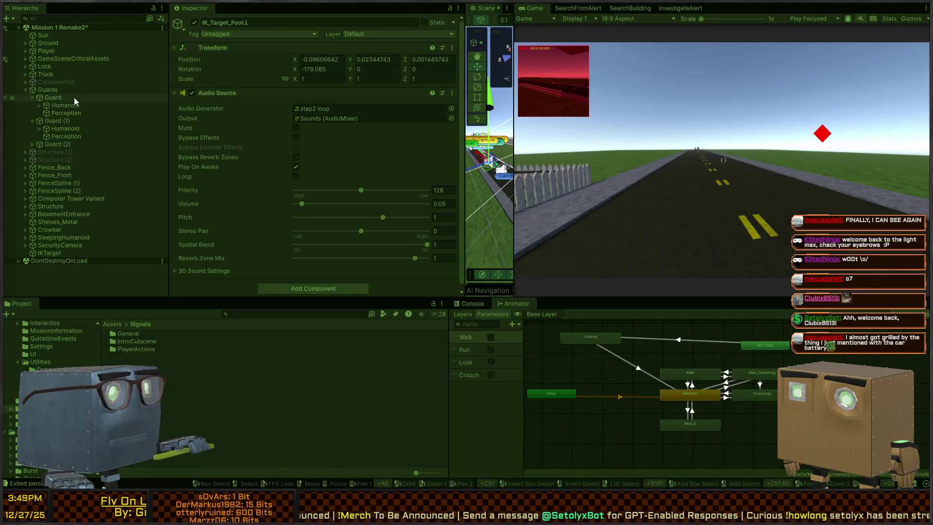
Frame the guards in a widened Scene view and multi-select Guard (1) with Guard (2)
{"action": "left_click", "coordinate": [71, 96]}
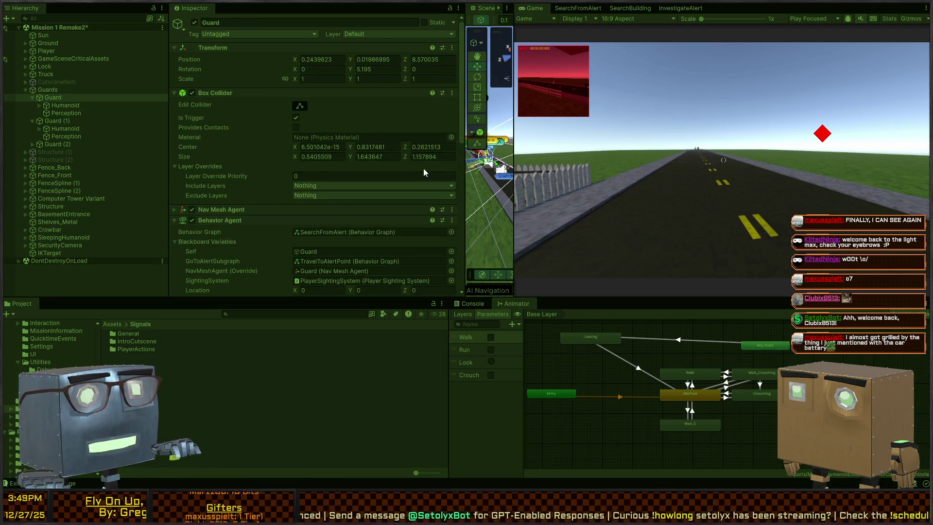
{"action": "key", "text": "f"}
{"action": "left_click_drag", "start_coordinate": [516, 162], "coordinate": [796, 162]}
{"action": "mouse_move", "coordinate": [744, 203]}
{"action": "left_mouse_down"}
{"action": "mouse_move", "coordinate": [795, 164]}
{"action": "mouse_move", "coordinate": [719, 170]}
{"action": "left_mouse_up"}
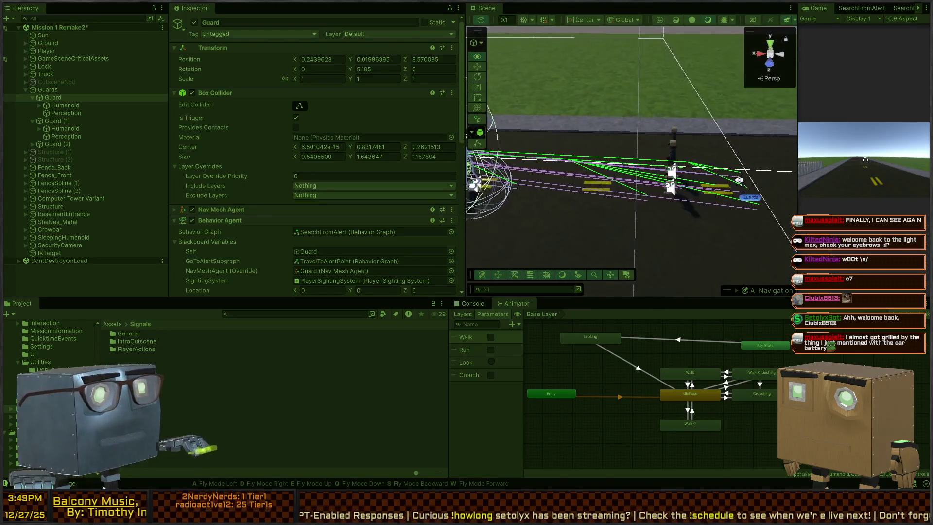
{"action": "left_click", "coordinate": [55, 121]}
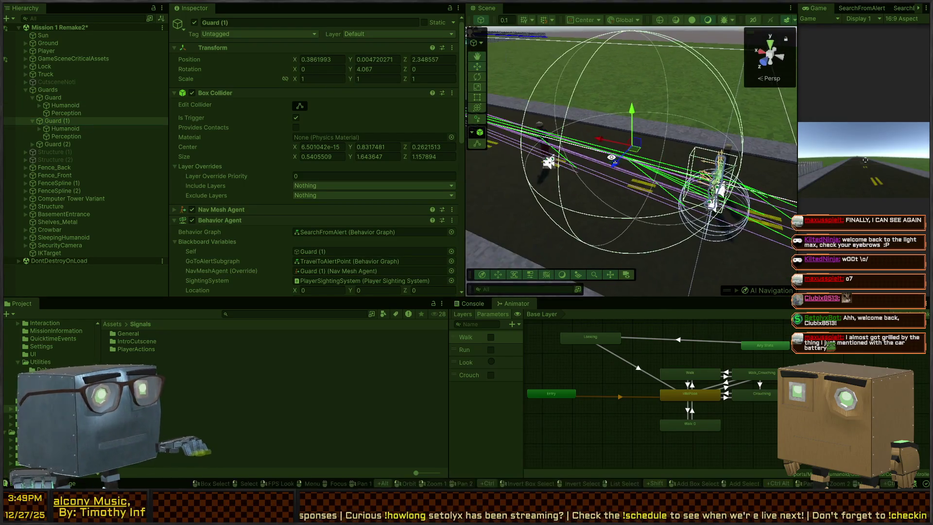
{"action": "left_click", "coordinate": [53, 97]}
{"action": "double_click", "coordinate": [47, 121]}
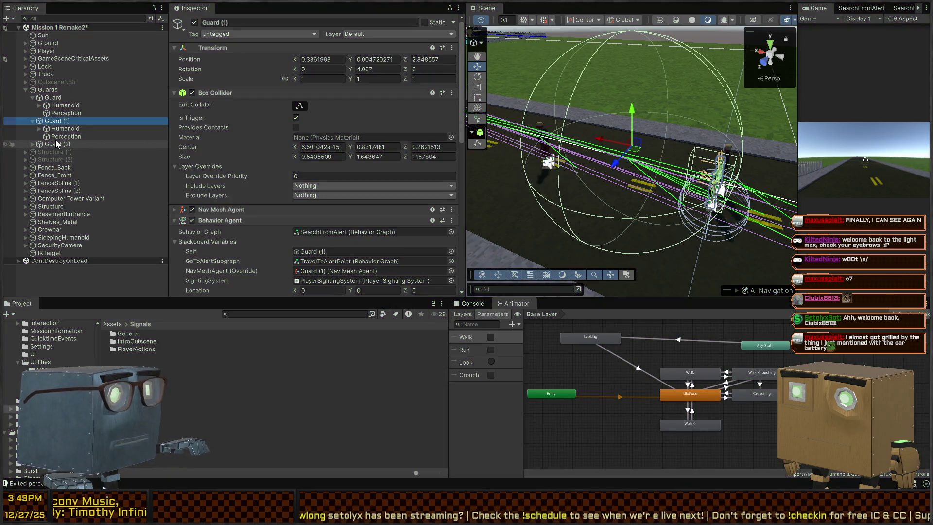
{"action": "left_click", "coordinate": [56, 142], "text": "ctrl"}
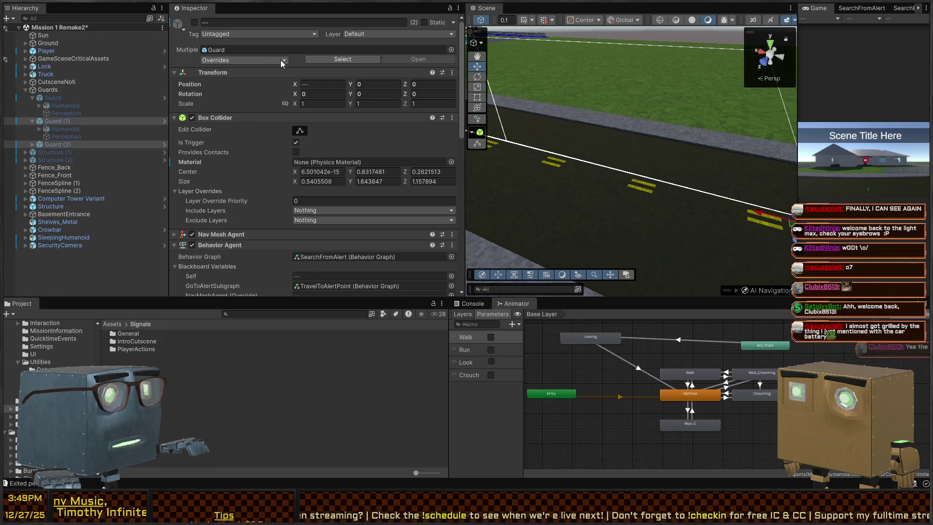
Select only the first Guard to view its prefab instance Inspector and Prefab Overrides
{"action": "left_click", "coordinate": [269, 135]}
{"action": "left_click", "coordinate": [71, 114]}
{"action": "left_click", "coordinate": [66, 97]}
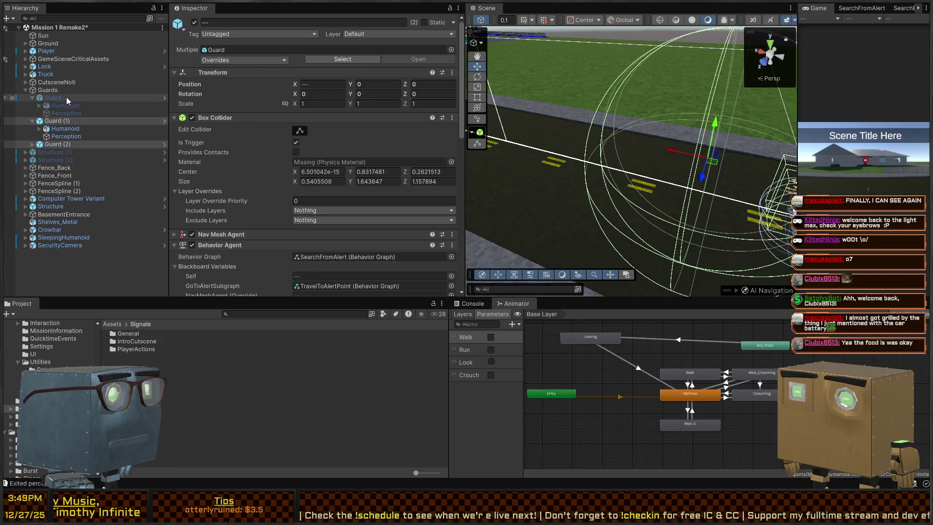
{"action": "left_click", "coordinate": [246, 59]}
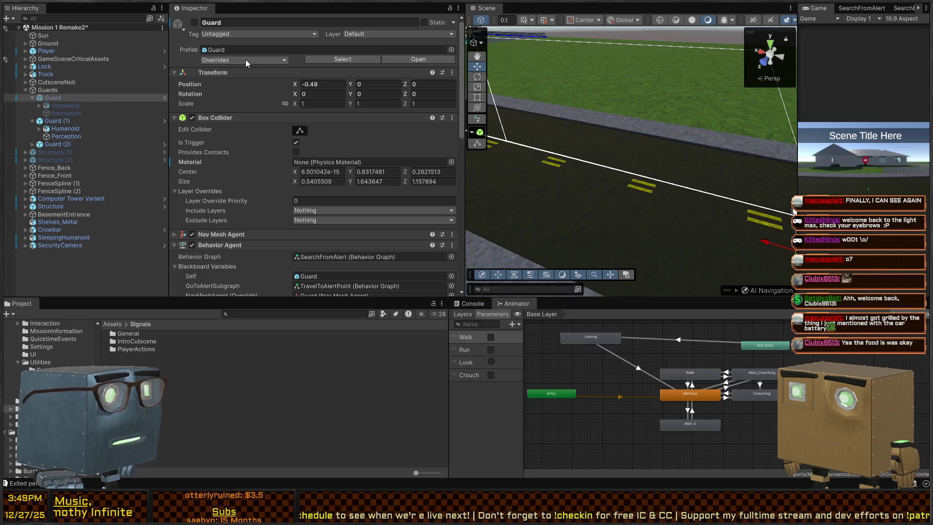
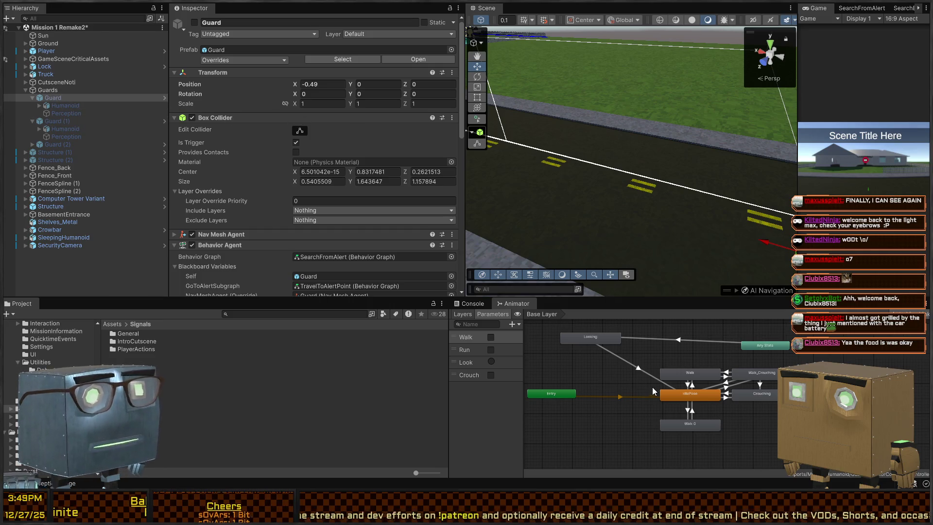
In play mode, walk the player across the lawn, past the house and onto the road
{"action": "key", "text": "shift+space"}
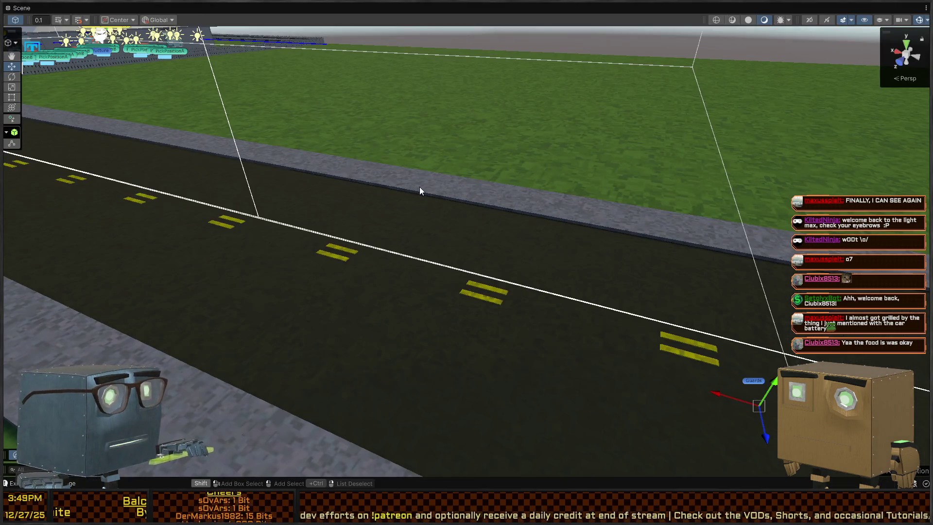
{"action": "key", "text": "shift+space"}
{"action": "key", "text": "shift+space"}
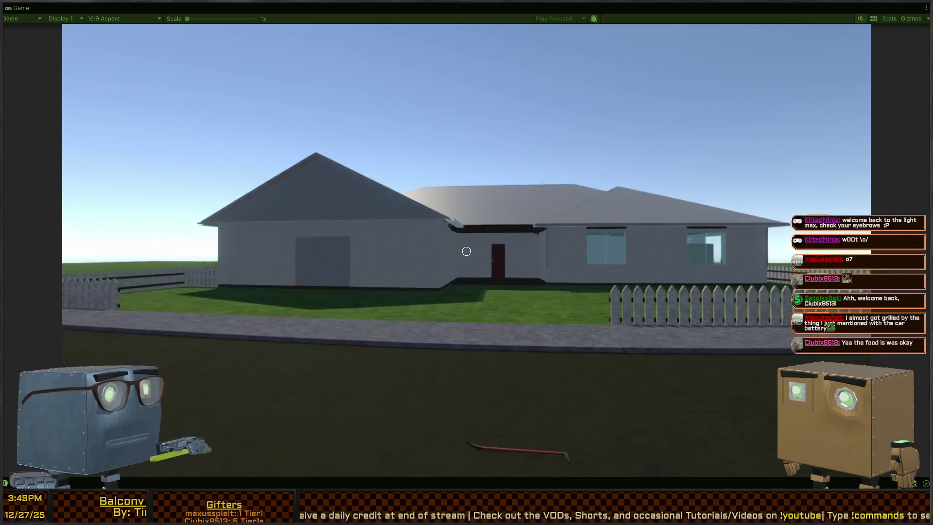
{"action": "key", "text": "w"}
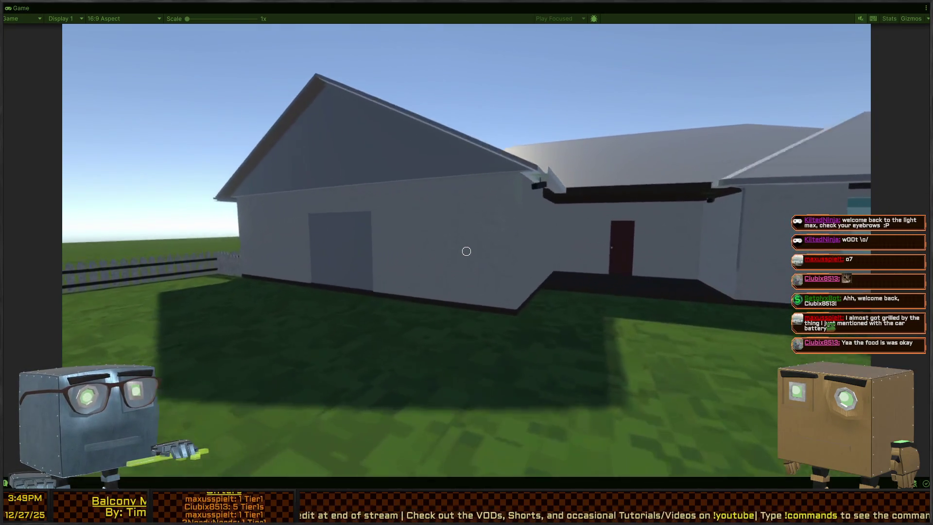
{"action": "key", "text": "w"}
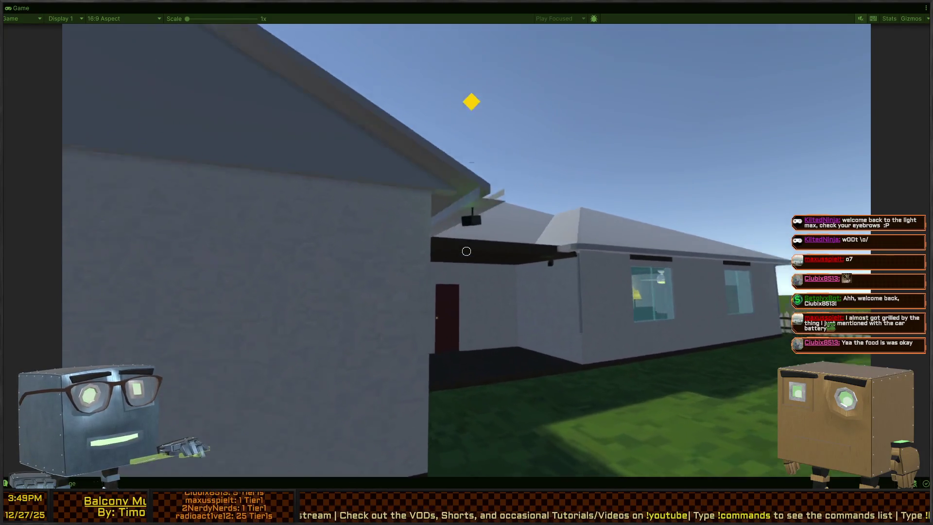
{"action": "key", "text": "w"}
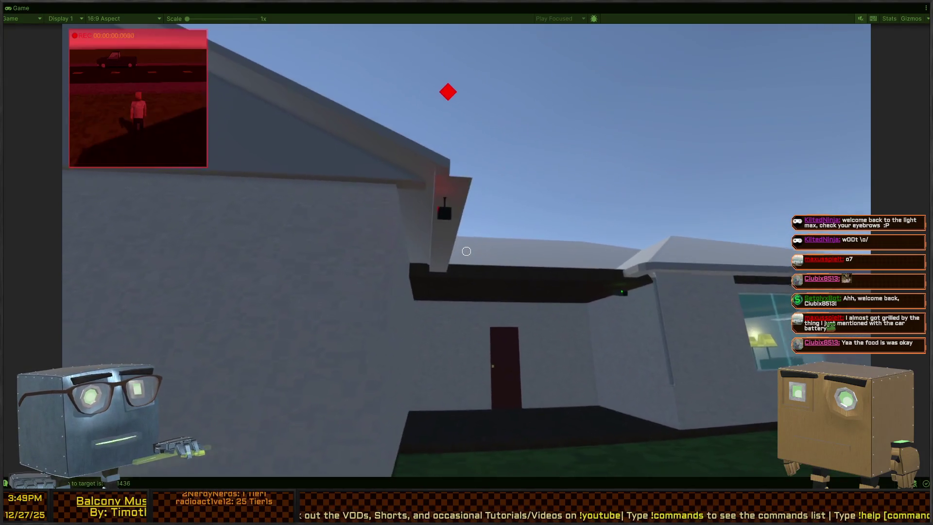
{"action": "key", "text": "w"}
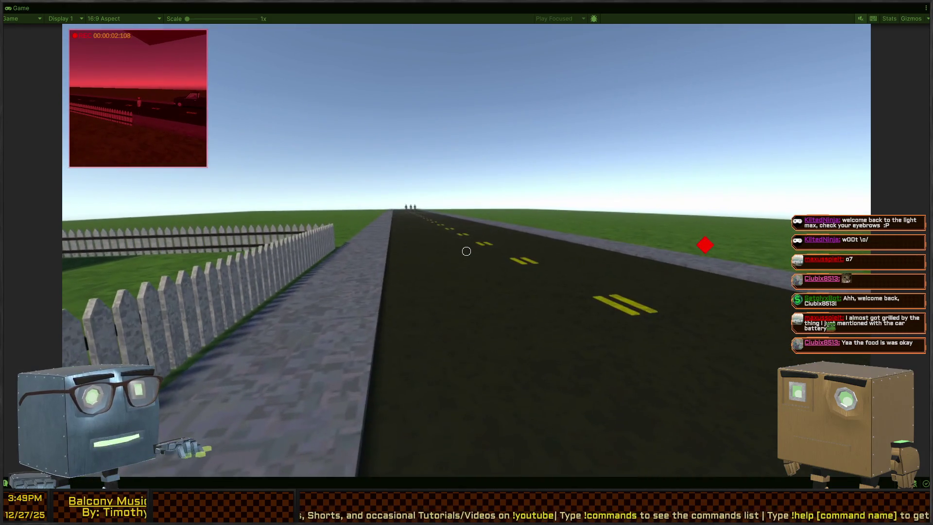
{"action": "key", "text": "w"}
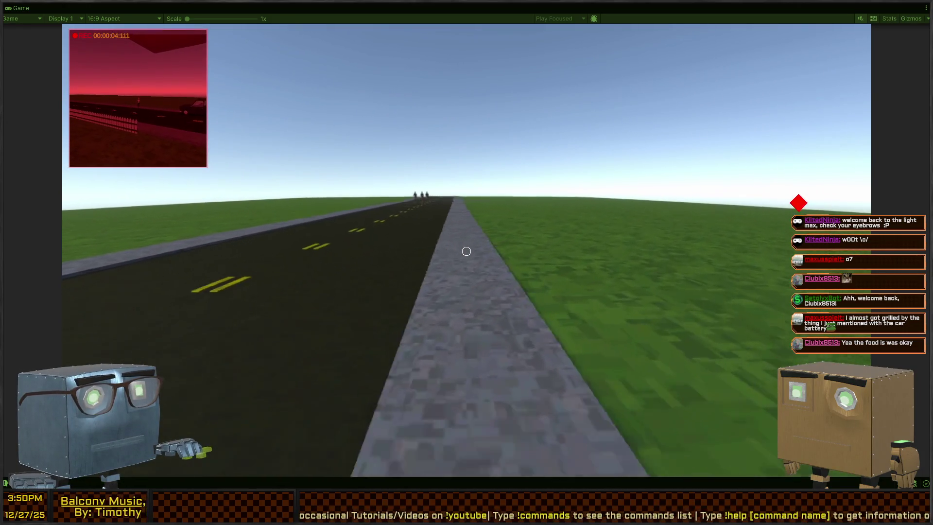
{"action": "key", "text": "w"}
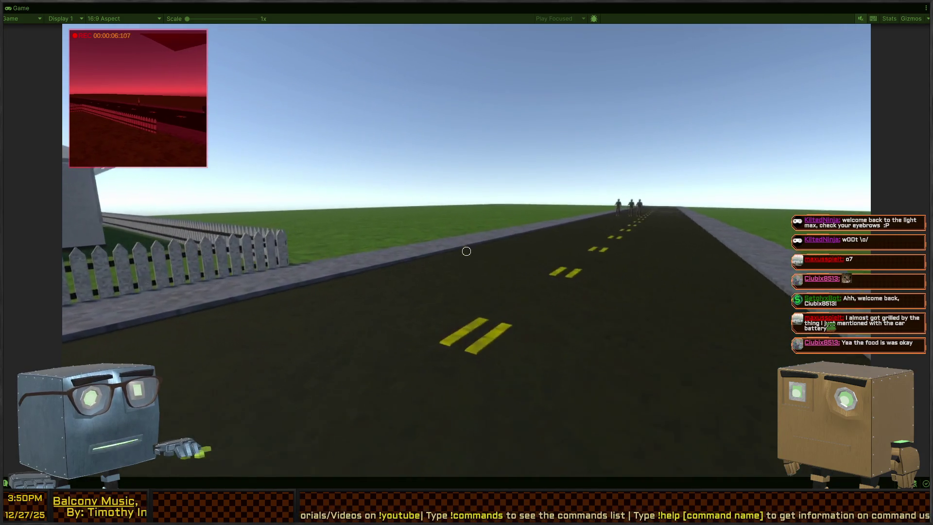
Head down the road until a guard shows the '!' alert, then stop play mode
{"action": "key", "text": "w"}
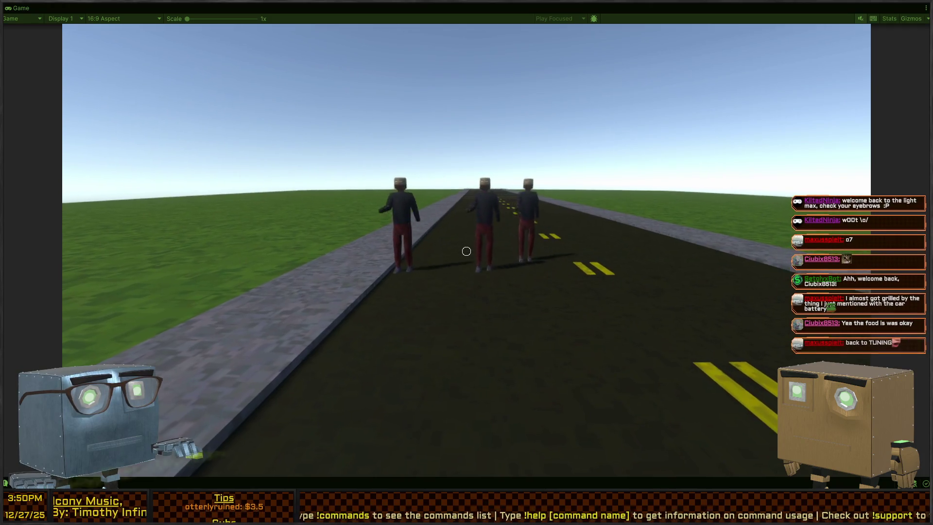
{"action": "key", "text": "w"}
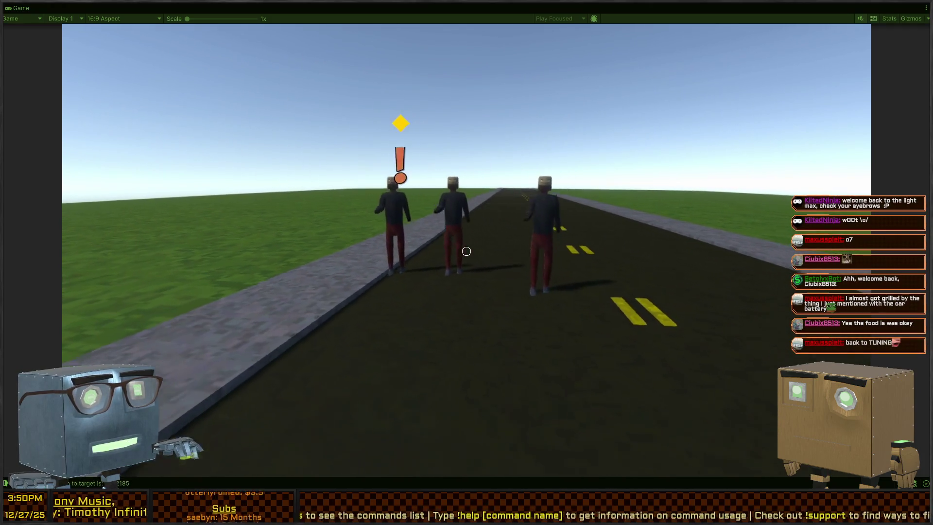
{"action": "key", "text": "w"}
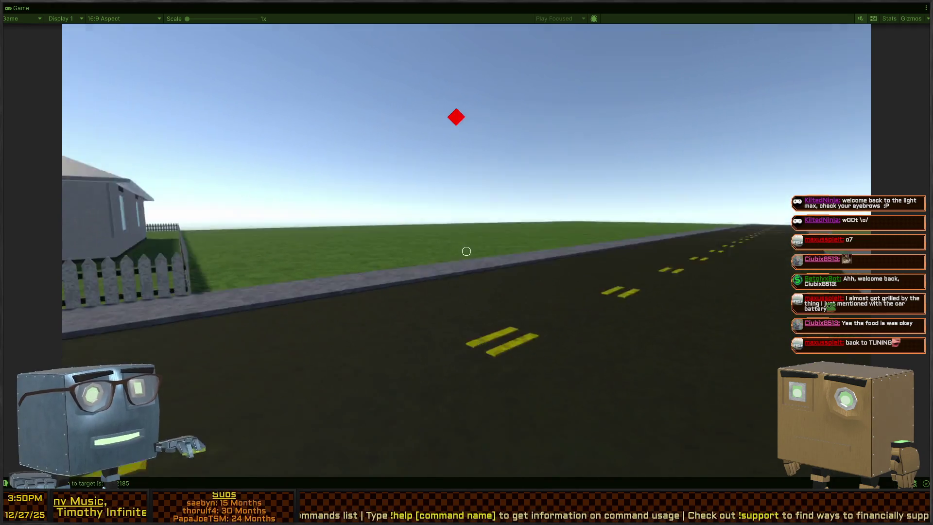
{"action": "key", "text": "w"}
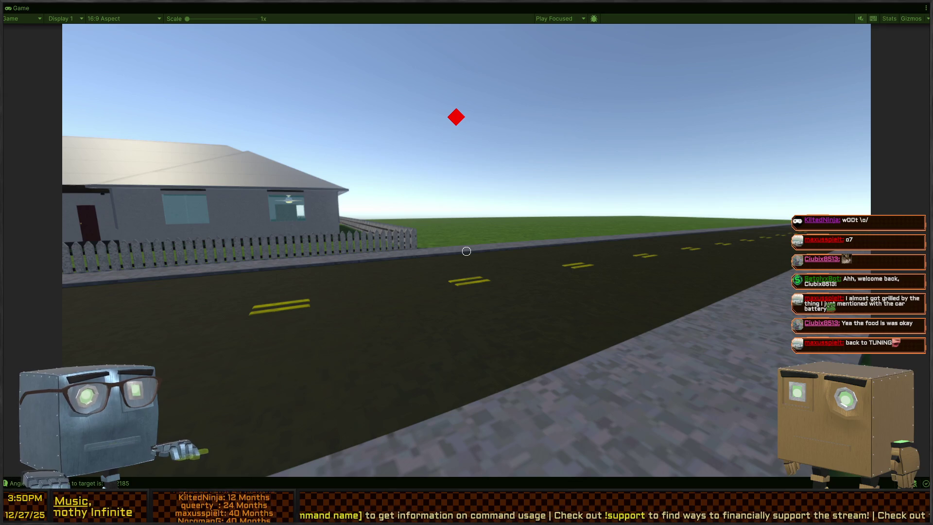
{"action": "key", "text": "ctrl+p"}
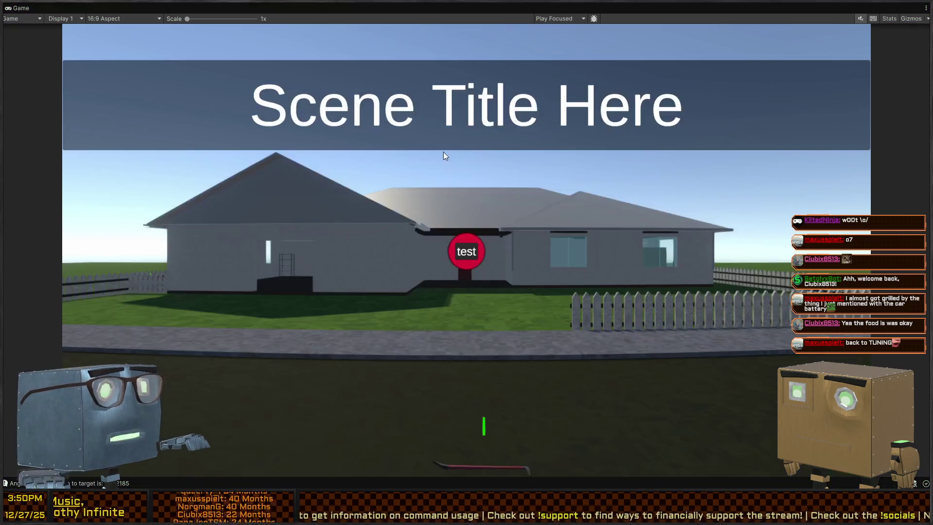
{"action": "key", "text": "shift+space"}
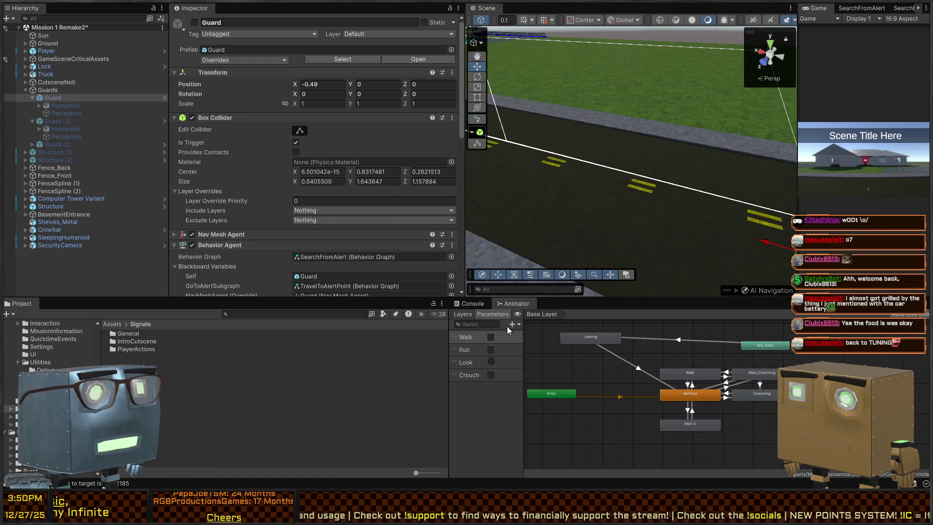
Review the Guard's Inspector components, then open the Guard prefab in Prefab Mode
{"action": "scroll", "coordinate": [292, 148], "scroll_direction": "down", "scroll_amount": 10}
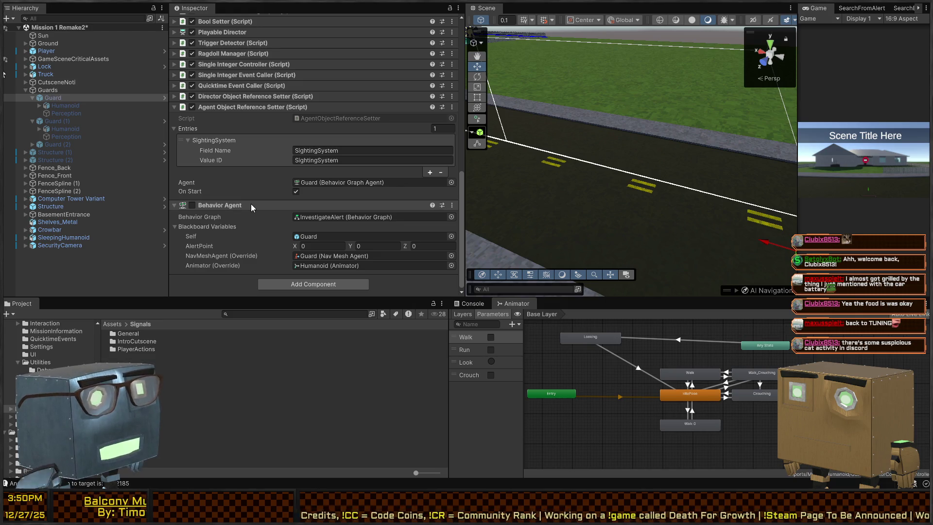
{"action": "scroll", "coordinate": [251, 204], "scroll_direction": "up", "scroll_amount": 10}
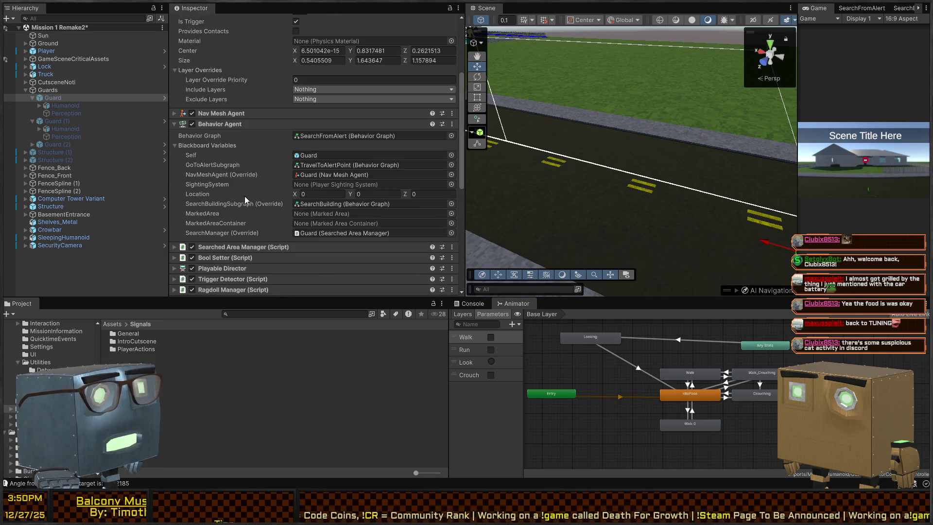
{"action": "scroll", "coordinate": [245, 196], "scroll_direction": "down", "scroll_amount": 10}
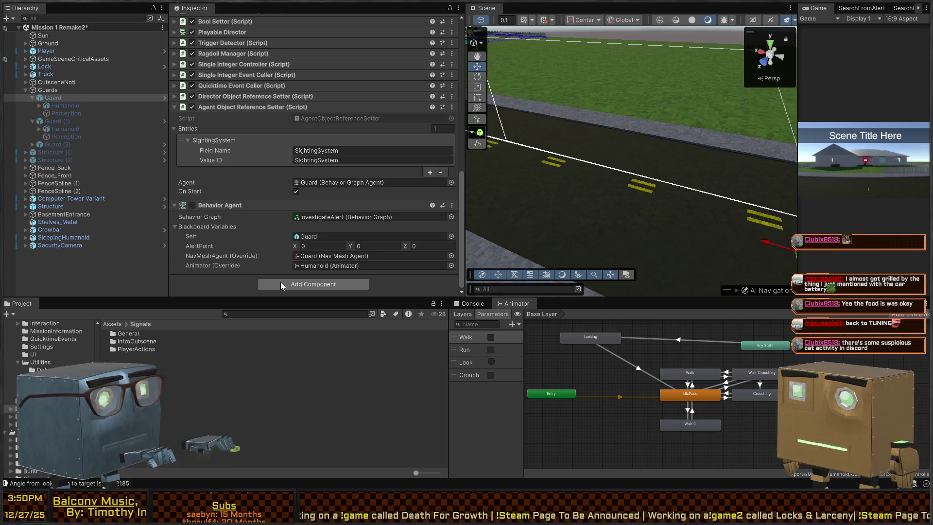
{"action": "left_click", "coordinate": [164, 98]}
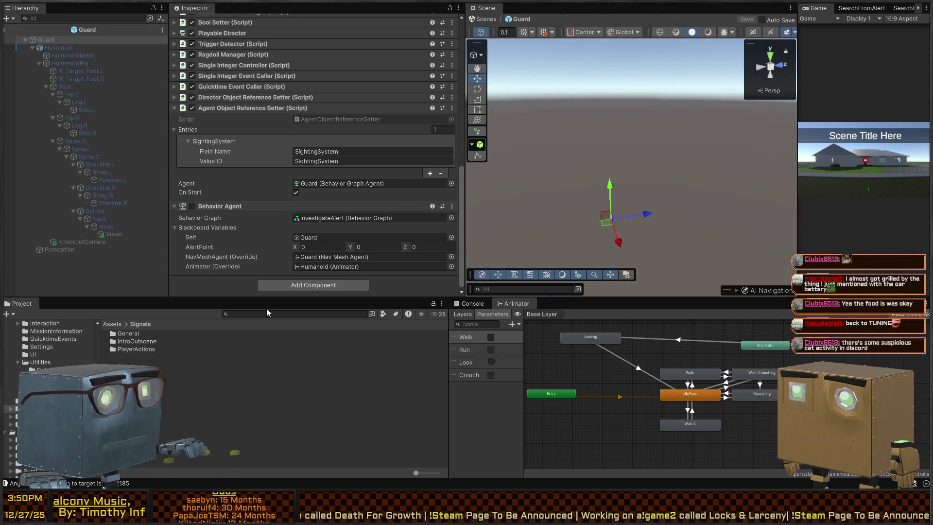
Add and expand a Nav Mesh Follower, undo it, then ping the InvestigateAlert graph asset
{"action": "left_click", "coordinate": [298, 290]}
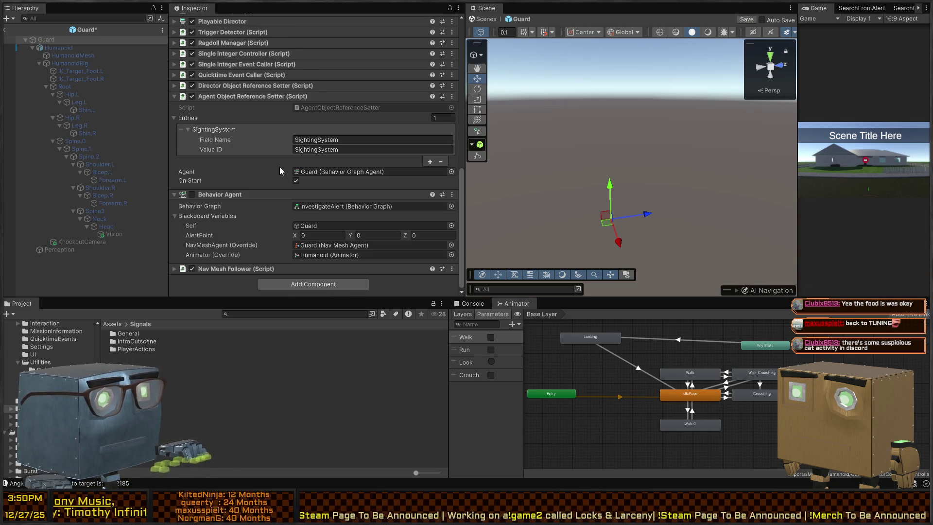
{"action": "left_click", "coordinate": [266, 271]}
{"action": "scroll", "coordinate": [267, 258], "scroll_direction": "down", "scroll_amount": 2}
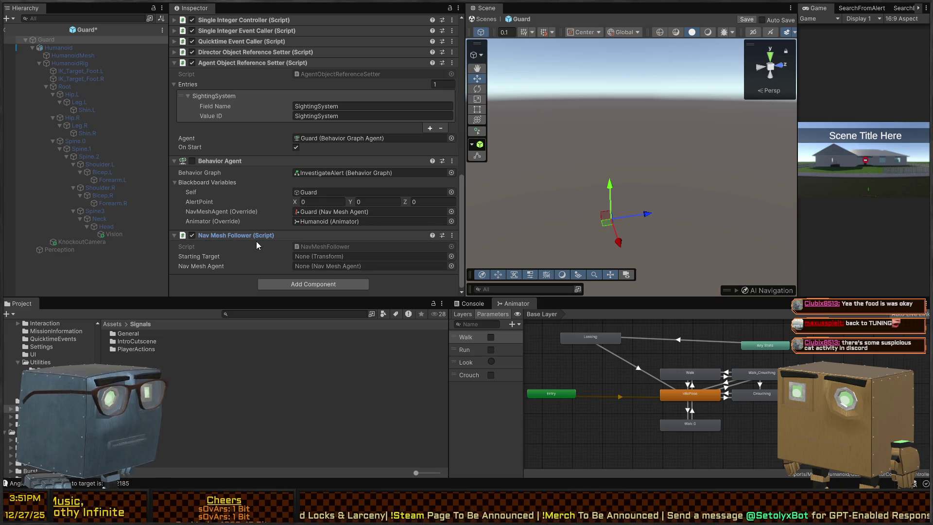
{"action": "key", "text": "ctrl+z"}
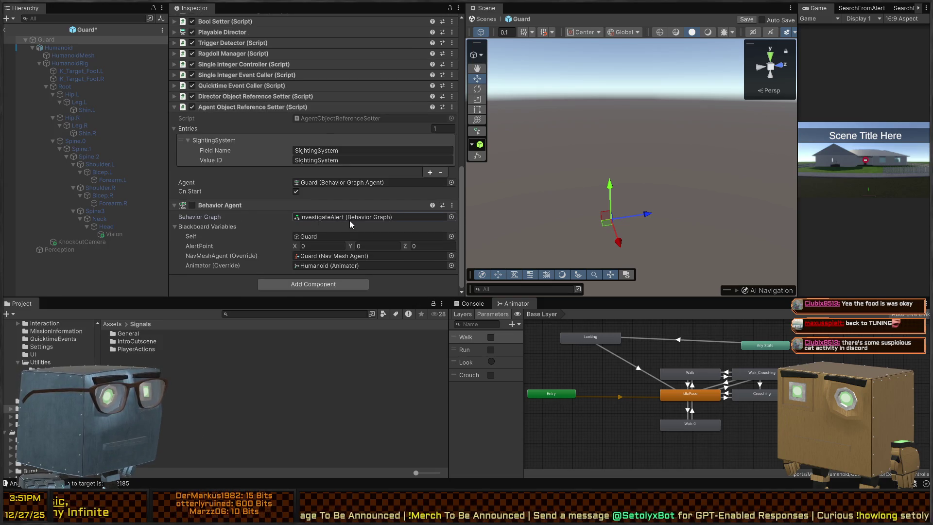
{"action": "left_click", "coordinate": [350, 220]}
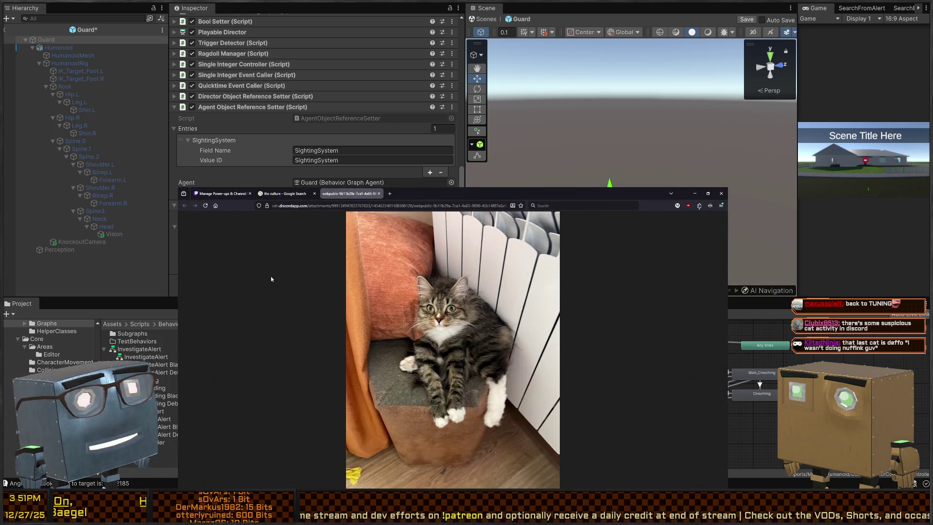
Zoom the cat photo to full size and back twice, then close the browser window
{"action": "left_click", "coordinate": [454, 315]}
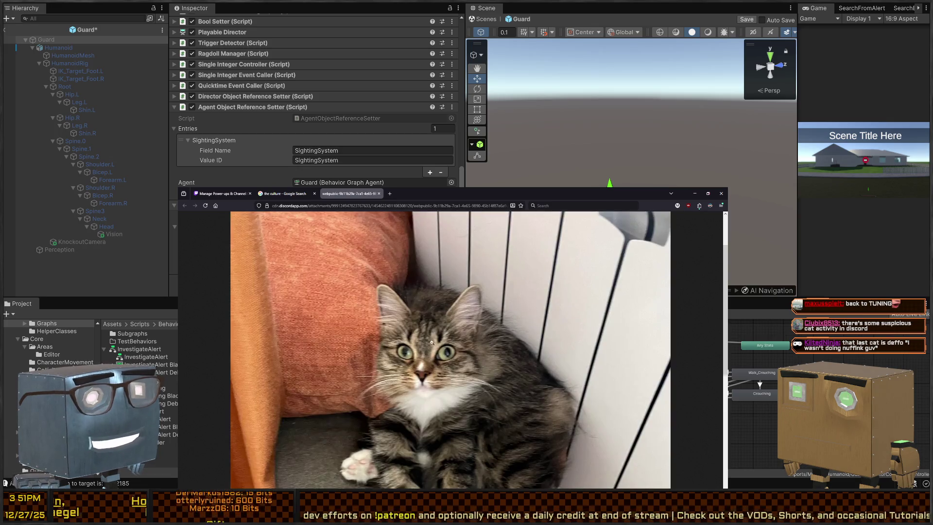
{"action": "scroll", "coordinate": [438, 329], "scroll_direction": "down", "scroll_amount": 2}
{"action": "scroll", "coordinate": [438, 329], "scroll_direction": "up", "scroll_amount": 1}
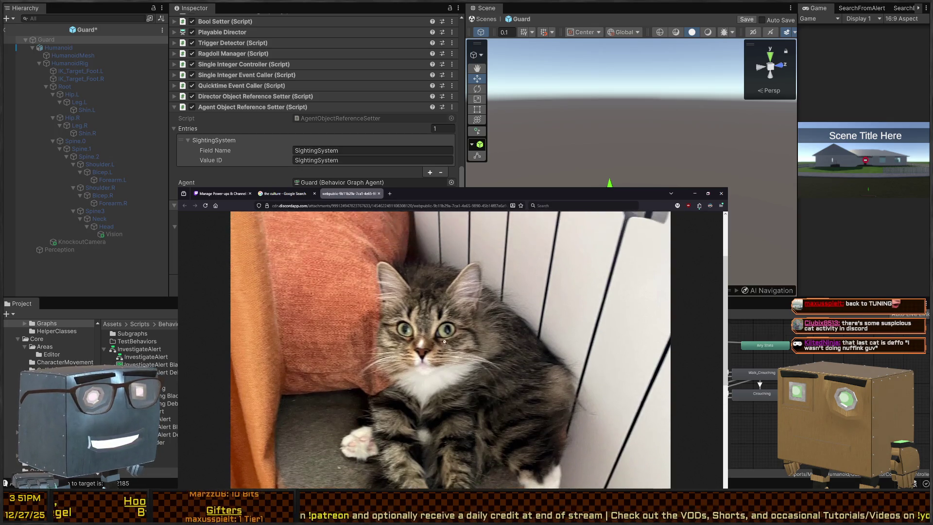
{"action": "left_click", "coordinate": [446, 341]}
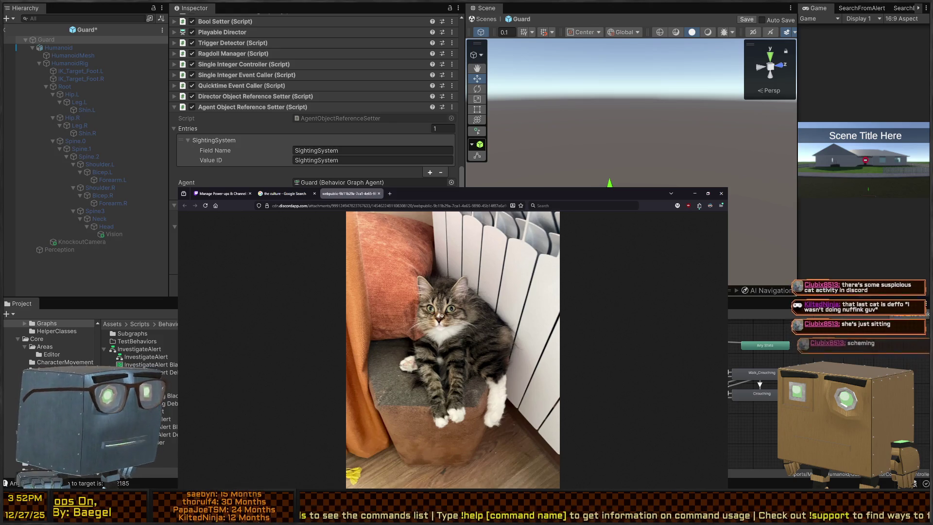
{"action": "left_click", "coordinate": [459, 333]}
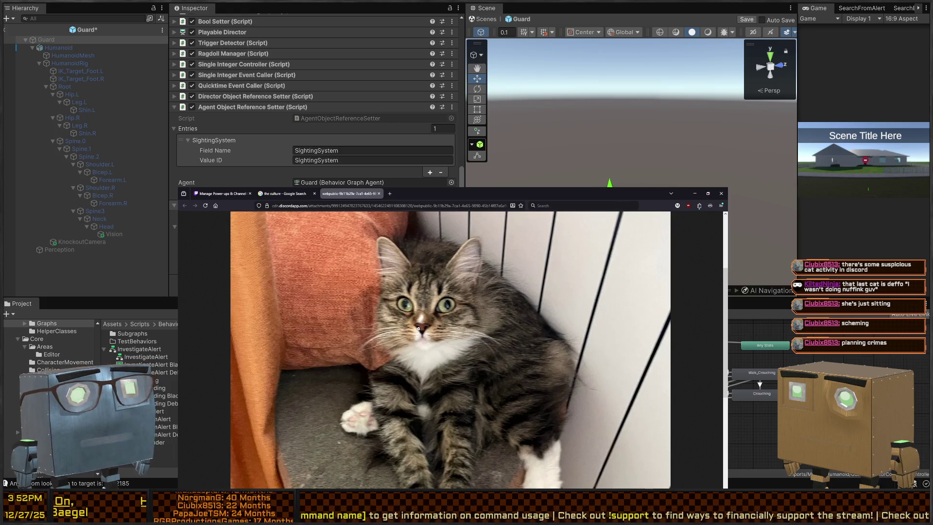
{"action": "left_click", "coordinate": [417, 329]}
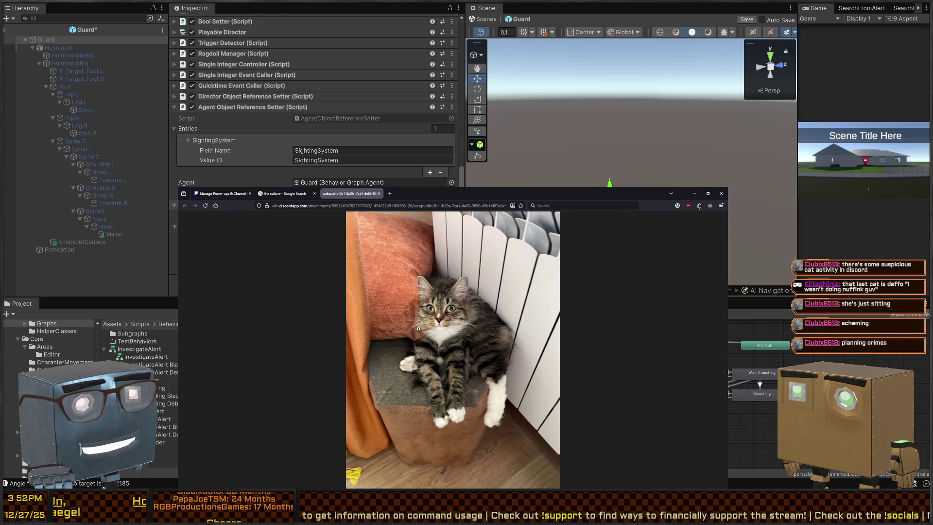
{"action": "key", "text": "alt+F4"}
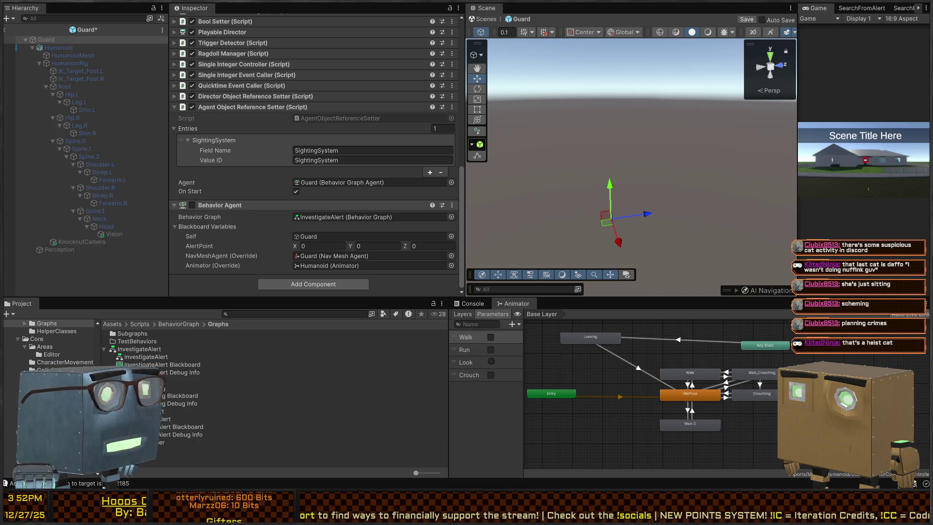
Ping the Behavior Agent's InvestigateAlert graph in the Project window and open it in the graph editor
{"action": "left_click", "coordinate": [369, 217]}
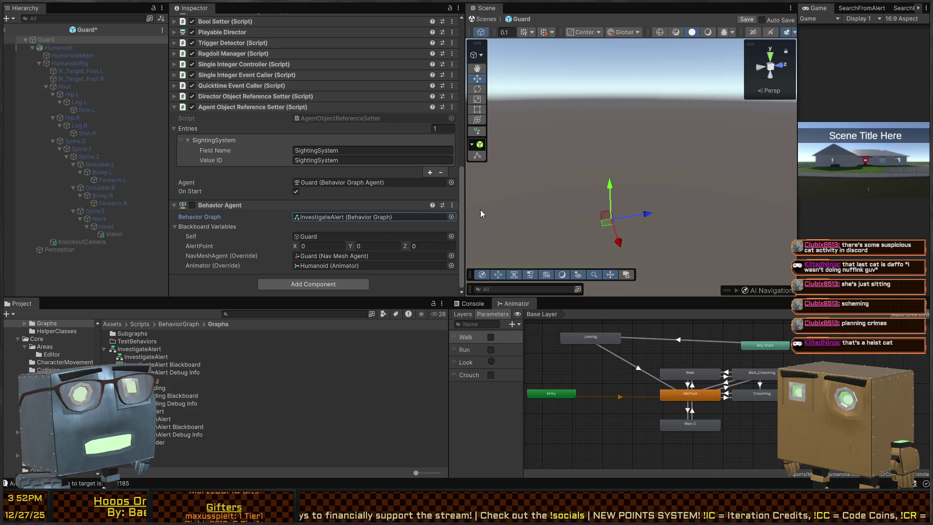
{"action": "left_click_drag", "start_coordinate": [654, 386], "coordinate": [654, 398]}
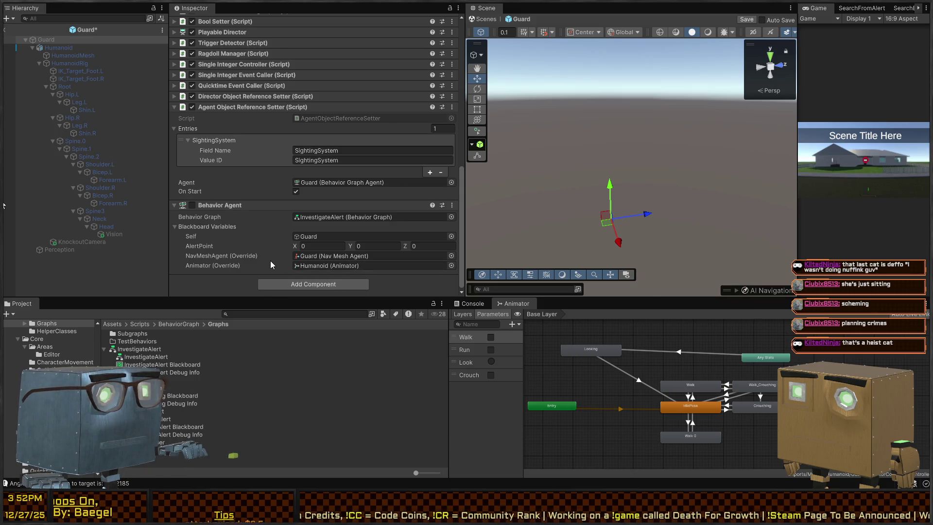
{"action": "left_click", "coordinate": [352, 216]}
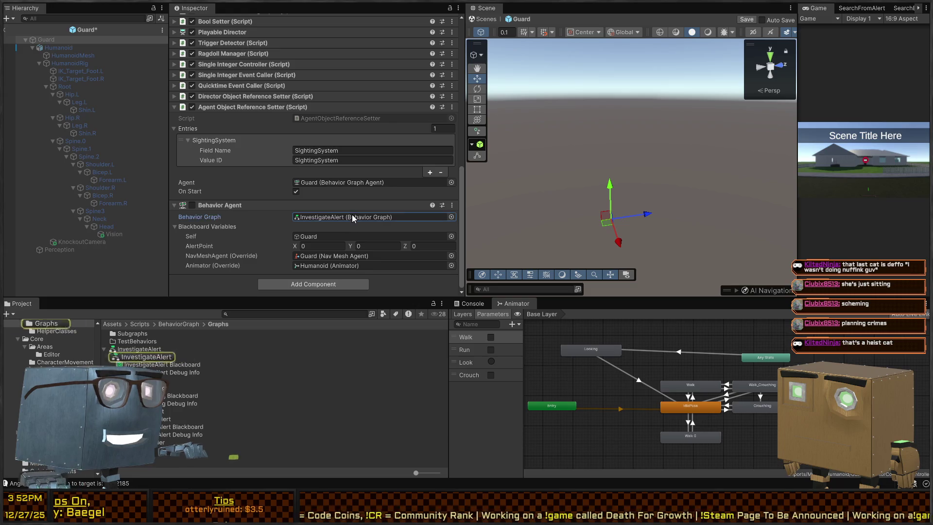
{"action": "left_click", "coordinate": [138, 349]}
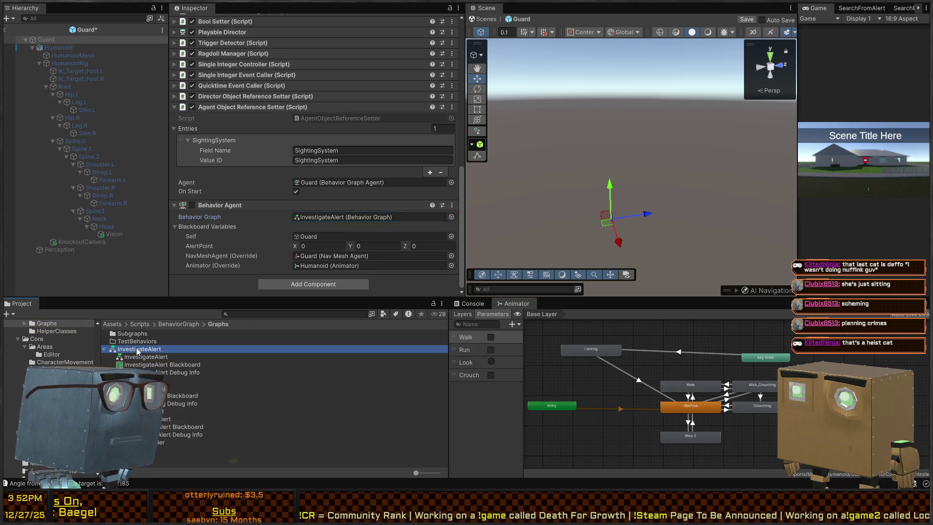
{"action": "double_click", "coordinate": [137, 349]}
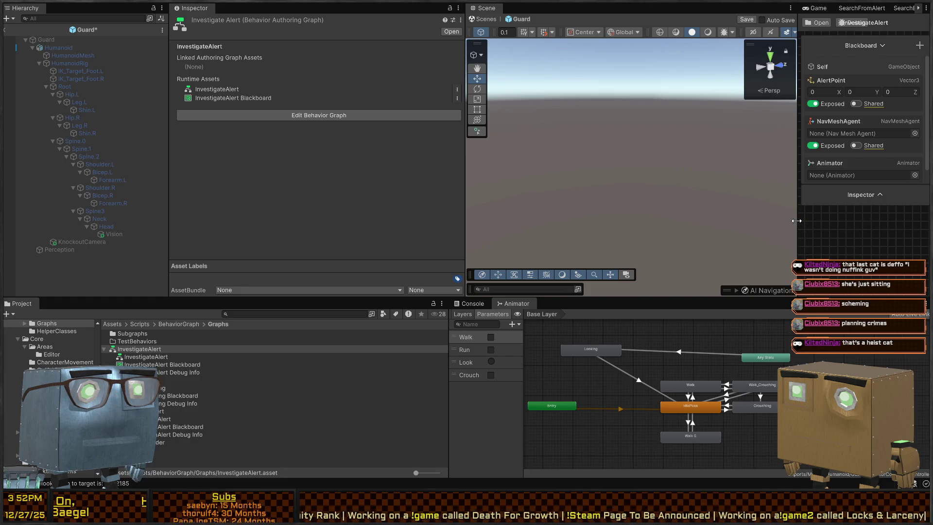
Widen the graph editor and pan the canvas to centre the InvestigateAlert nodes
{"action": "left_click_drag", "start_coordinate": [796, 221], "coordinate": [524, 221]}
{"action": "left_click", "coordinate": [711, 181]}
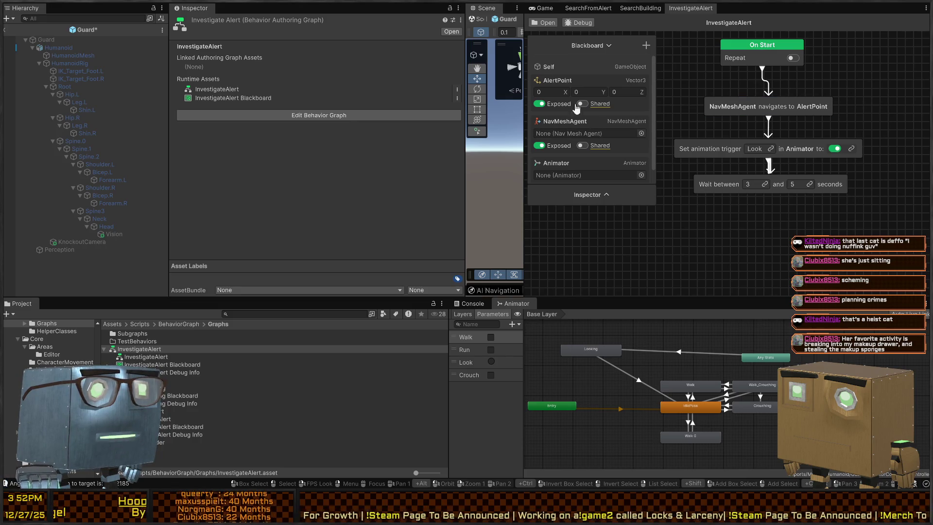
{"action": "left_click_drag", "start_coordinate": [850, 98], "coordinate": [862, 146]}
{"action": "scroll", "coordinate": [572, 121], "scroll_direction": "down", "scroll_amount": 1}
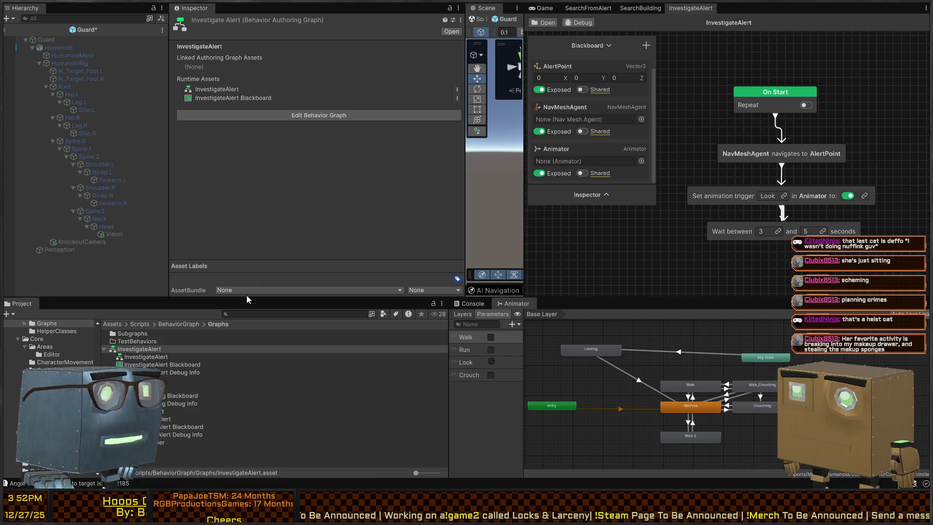
Give the Guard root a second Behavior Agent component and open its Behavior Graph field
{"action": "left_click", "coordinate": [62, 40]}
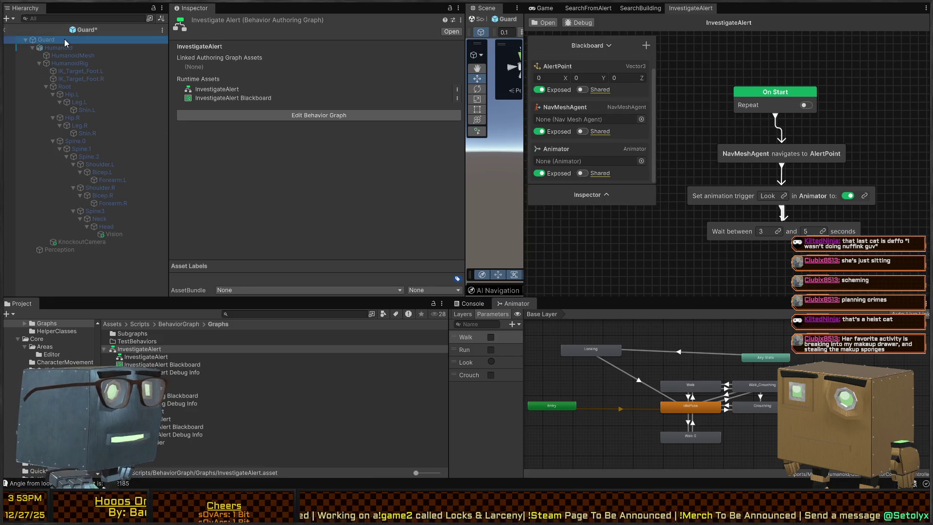
{"action": "scroll", "coordinate": [266, 178], "scroll_direction": "down", "scroll_amount": 10}
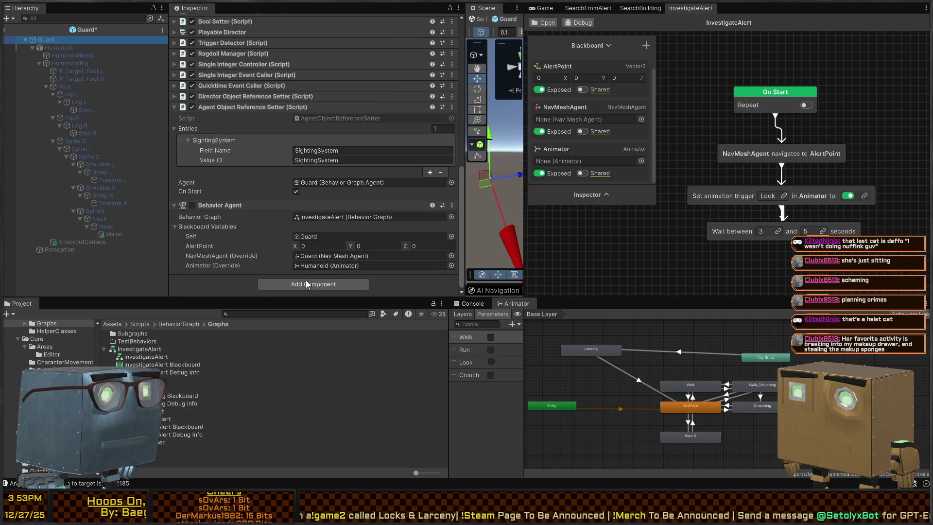
{"action": "left_click", "coordinate": [305, 282]}
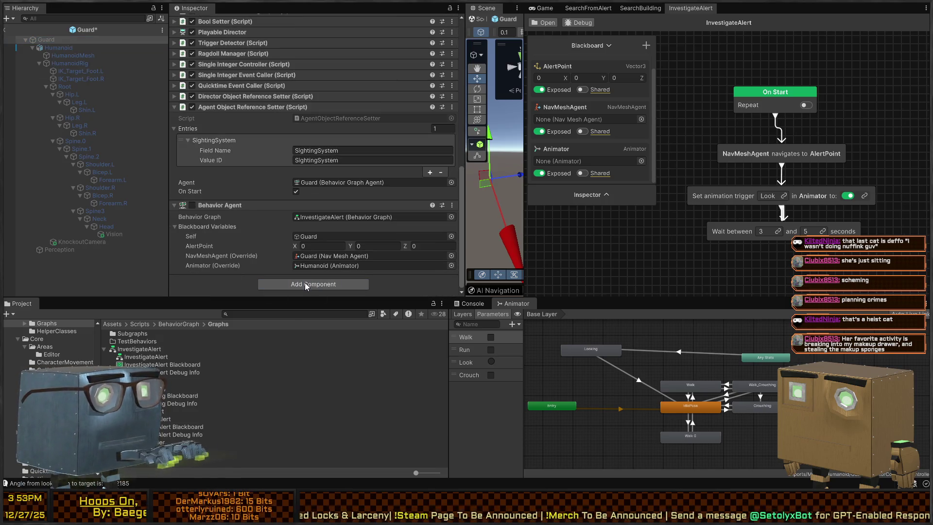
{"action": "key", "text": "ctrl+z"}
{"action": "scroll", "coordinate": [336, 178], "scroll_direction": "down", "scroll_amount": 4}
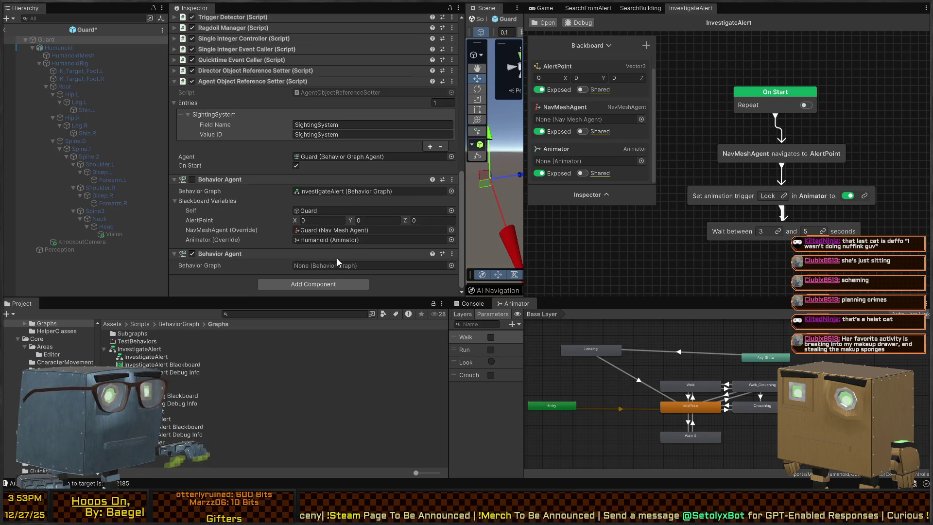
{"action": "left_click", "coordinate": [314, 266]}
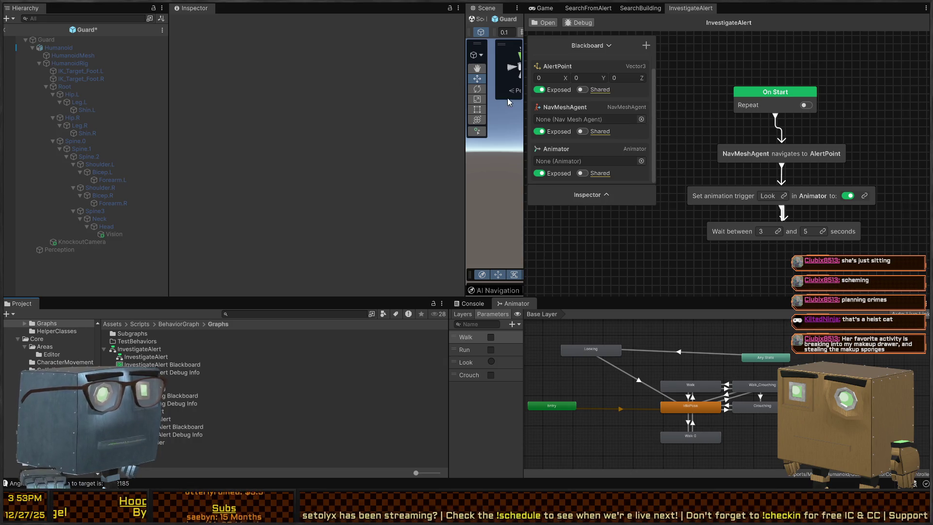
Narrow the Inspector and create a new Behavior Graph in the Graphs folder
{"action": "left_click_drag", "start_coordinate": [465, 175], "coordinate": [195, 175]}
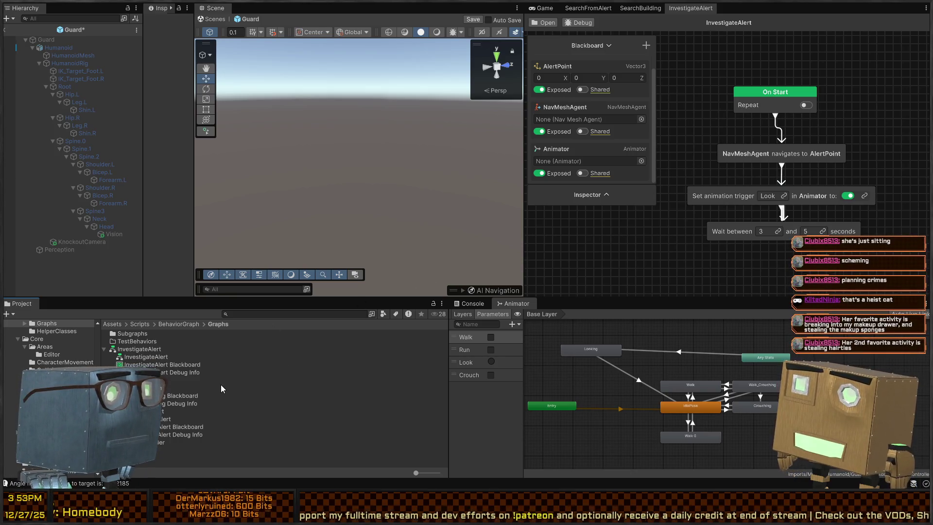
{"action": "left_click", "coordinate": [165, 456]}
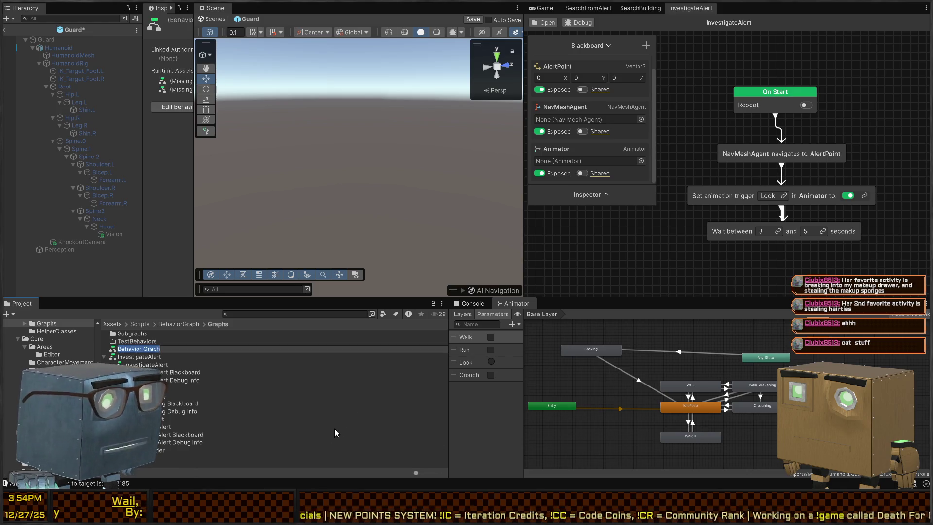
Name the new graph 'ChaseTarget', then select and delete that asset
{"action": "type", "text": "Cha"}
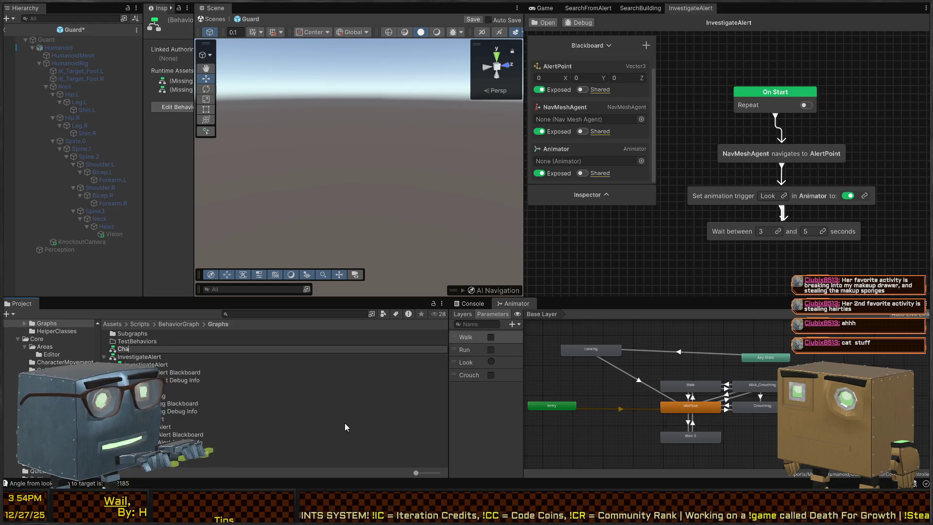
{"action": "type", "text": "seTarget"}
{"action": "key", "text": "Return"}
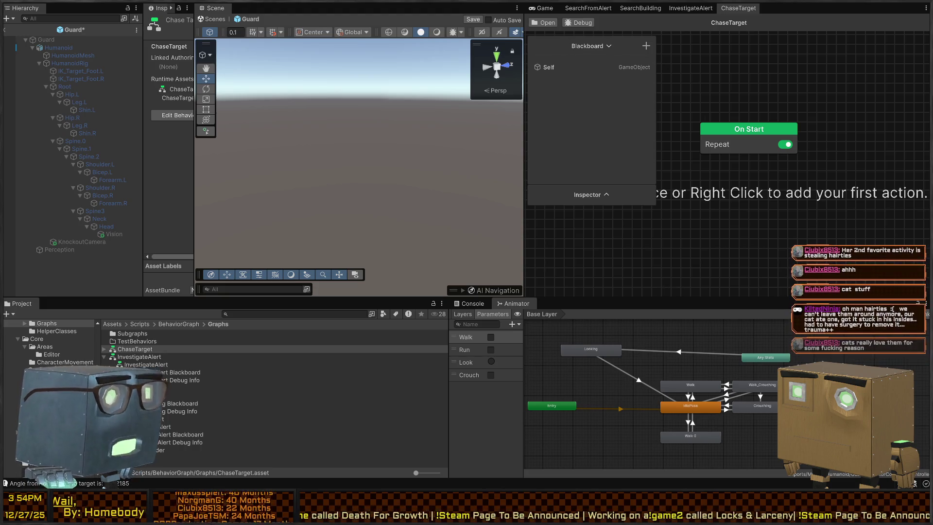
{"action": "left_click", "coordinate": [139, 350]}
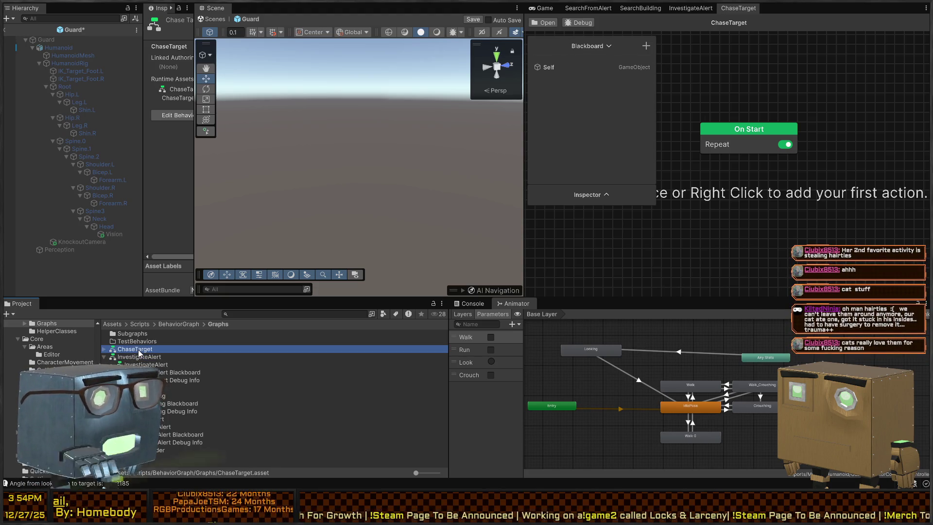
{"action": "key", "text": "Delete"}
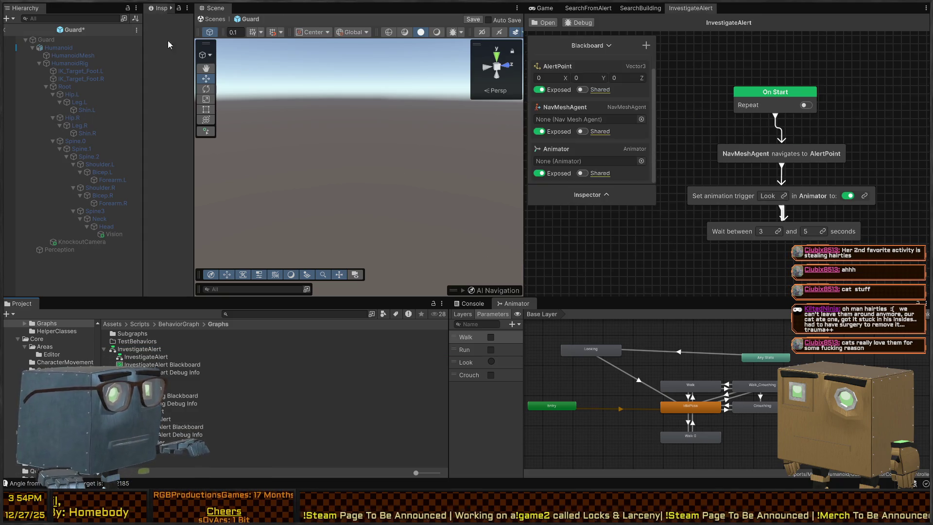
Select the Guard root, widen the Inspector, add a Nav Mesh Follower and save the prefab
{"action": "left_click", "coordinate": [45, 40]}
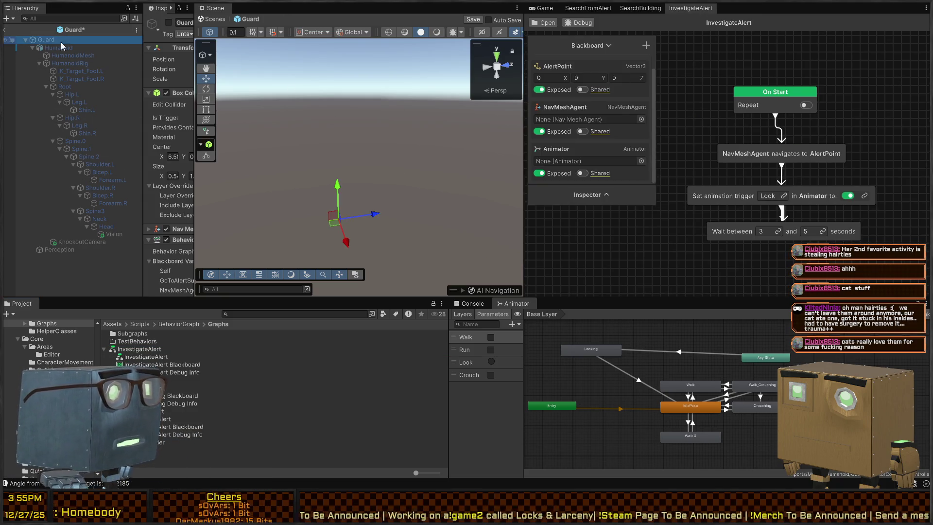
{"action": "left_click_drag", "start_coordinate": [193, 155], "coordinate": [449, 155]}
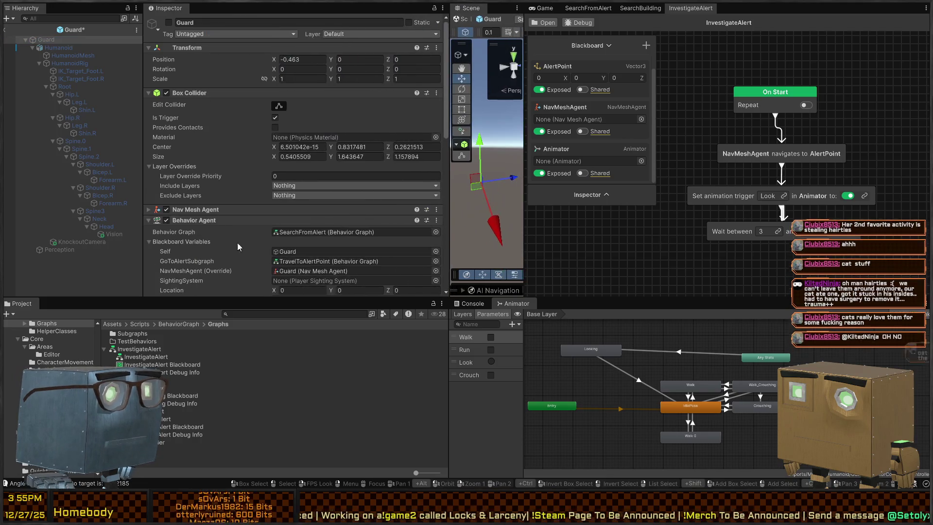
{"action": "scroll", "coordinate": [237, 242], "scroll_direction": "down", "scroll_amount": 15}
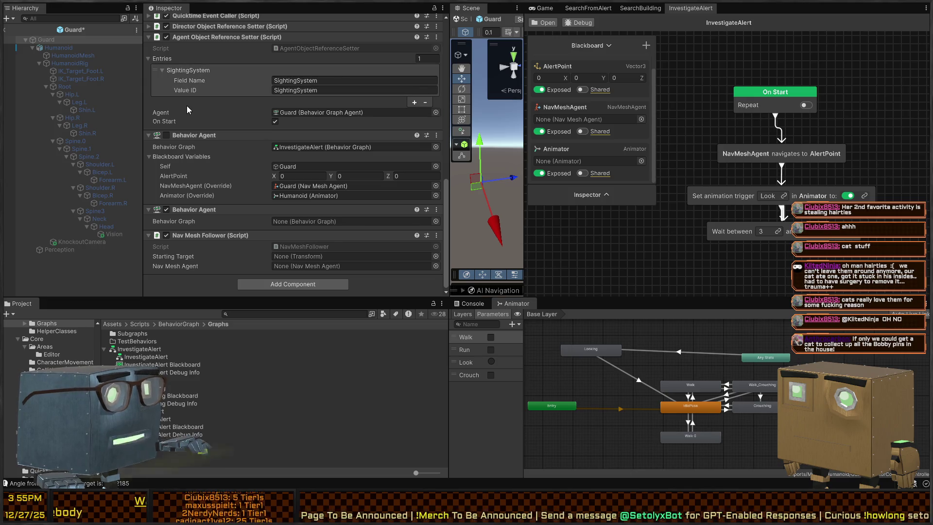
{"action": "key", "text": "ctrl+s"}
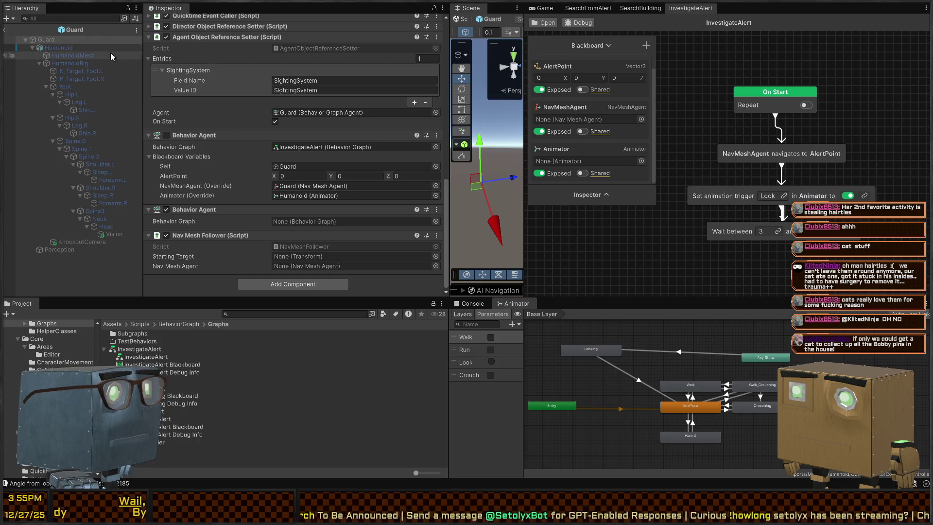
{"action": "left_click", "coordinate": [7, 31]}
Back in the scene, set the Guard follower's Starting Target to Player and Nav Mesh Agent to Guard
{"action": "left_click", "coordinate": [6, 29]}
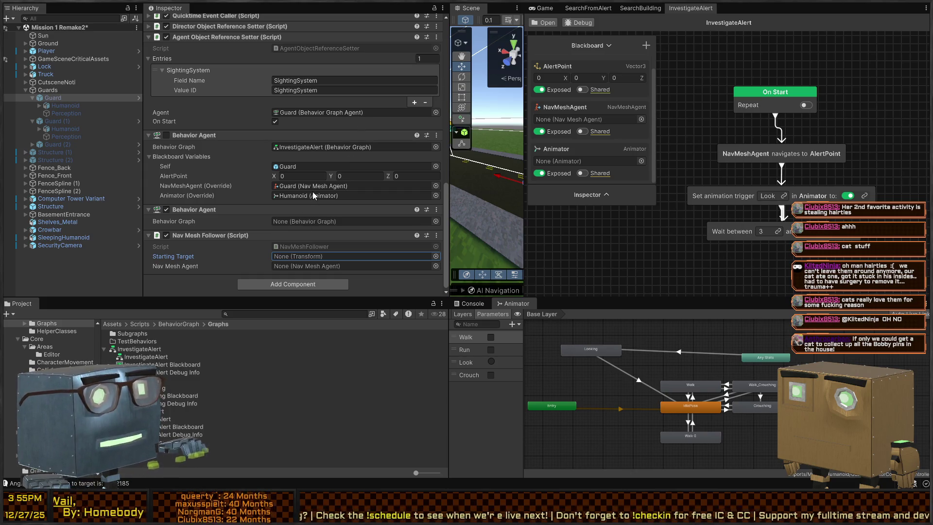
{"action": "key", "text": "ctrl+v"}
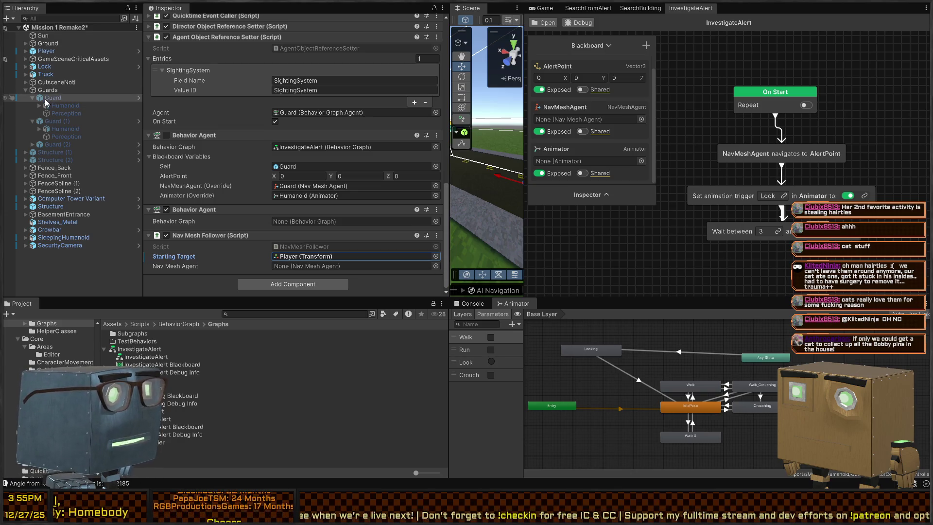
{"action": "mouse_move", "coordinate": [47, 101]}
{"action": "left_mouse_down"}
{"action": "mouse_move", "coordinate": [307, 267]}
{"action": "mouse_move", "coordinate": [282, 266]}
{"action": "left_mouse_up"}
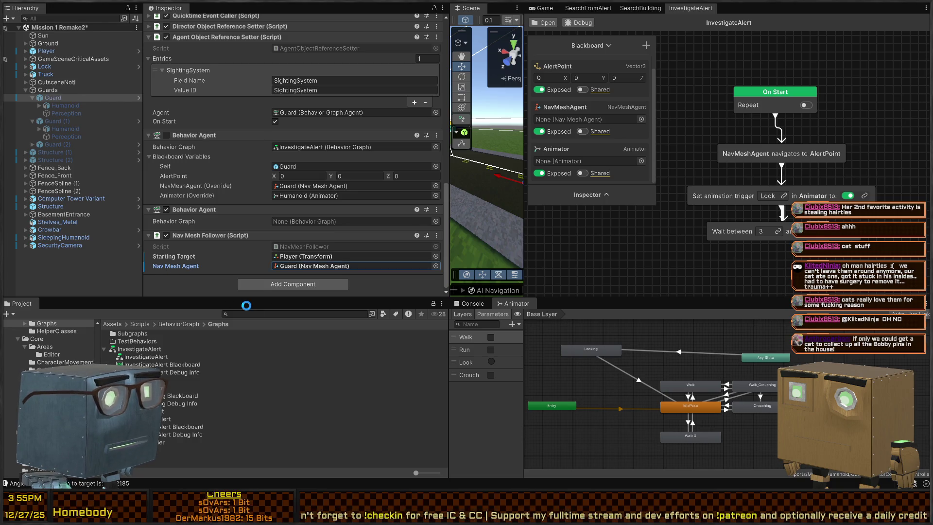
Select Guard (1) and the other guards to set their followers' Starting Target together
{"action": "left_click", "coordinate": [53, 121]}
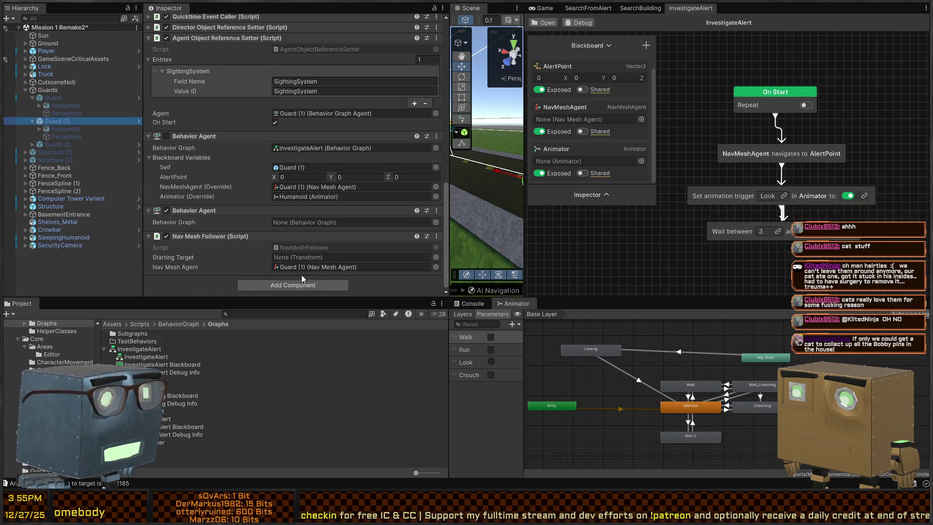
{"action": "mouse_move", "coordinate": [241, 241]}
{"action": "left_mouse_down"}
{"action": "mouse_move", "coordinate": [53, 100]}
{"action": "mouse_move", "coordinate": [63, 112]}
{"action": "mouse_move", "coordinate": [49, 145]}
{"action": "mouse_move", "coordinate": [72, 205]}
{"action": "mouse_move", "coordinate": [63, 62]}
{"action": "mouse_move", "coordinate": [335, 256]}
{"action": "left_mouse_up"}
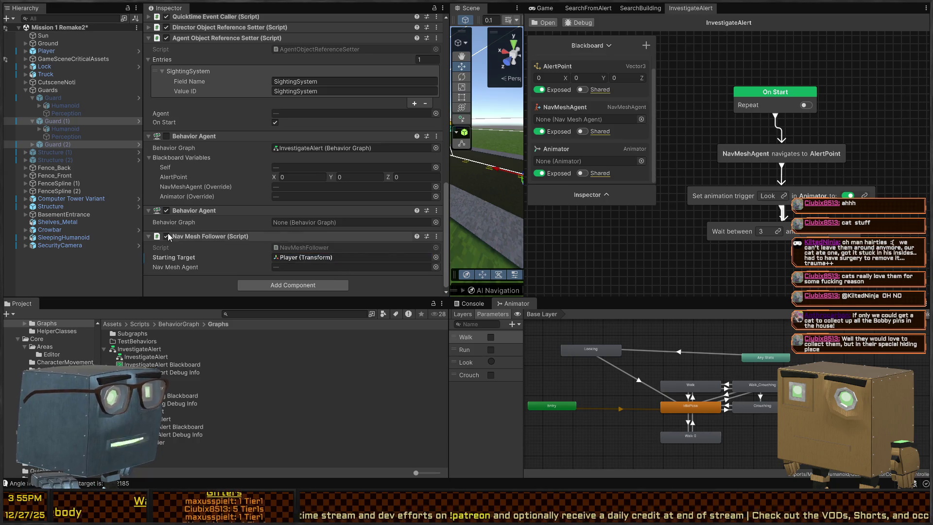
{"action": "scroll", "coordinate": [166, 236], "scroll_direction": "up", "scroll_amount": 15}
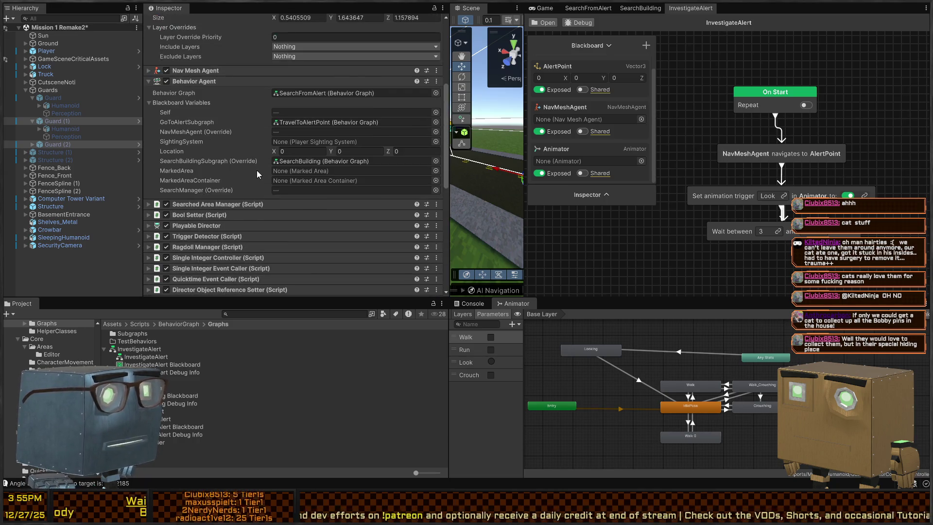
{"action": "scroll", "coordinate": [195, 142], "scroll_direction": "up", "scroll_amount": 4}
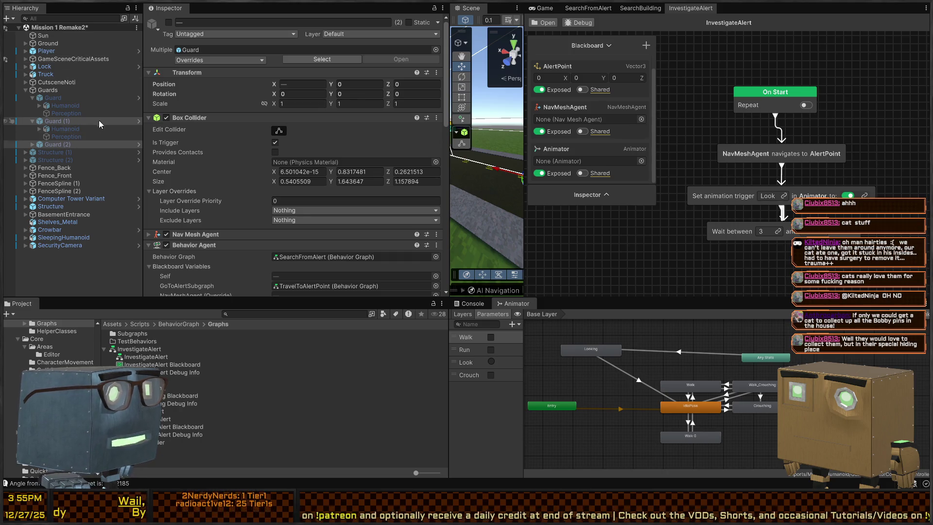
Open the Guard prefab and paste the copied listeners into Perception's On Detect event
{"action": "left_click", "coordinate": [140, 98]}
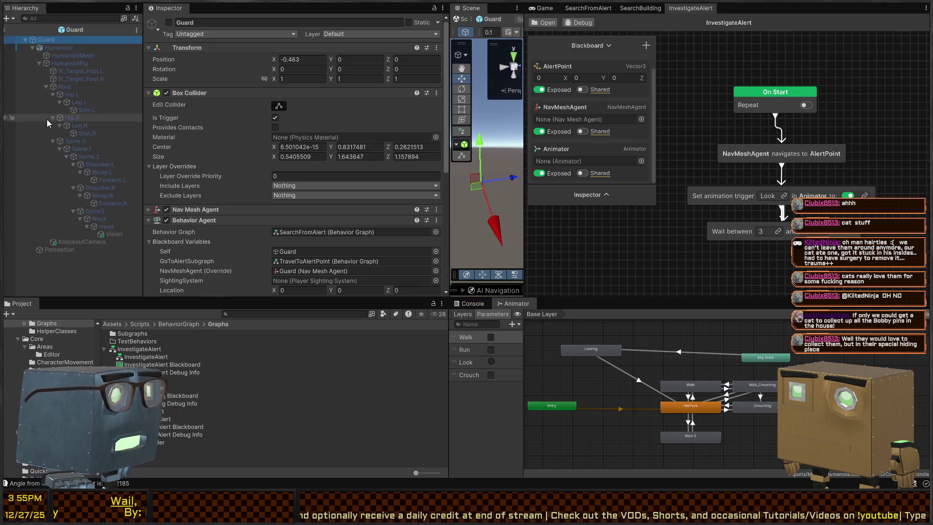
{"action": "left_click", "coordinate": [72, 247]}
{"action": "scroll", "coordinate": [276, 162], "scroll_direction": "down", "scroll_amount": 10}
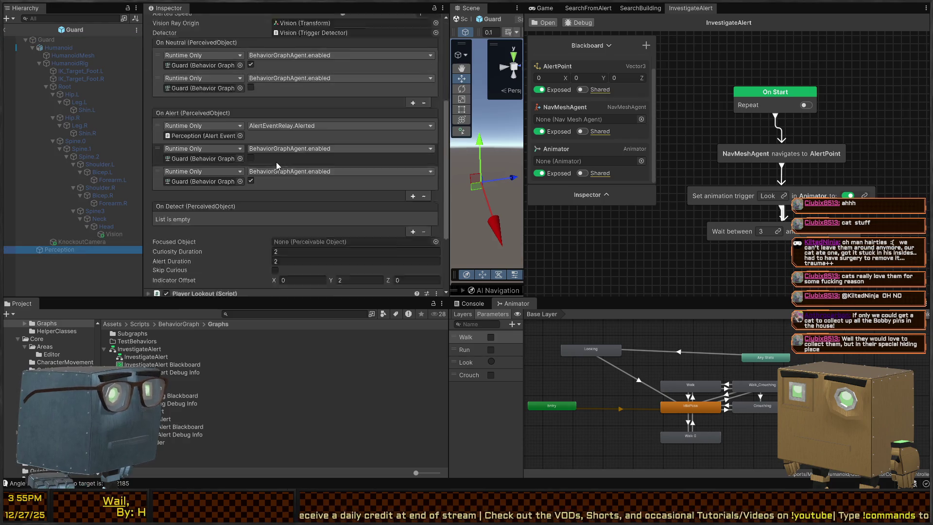
{"action": "scroll", "coordinate": [276, 195], "scroll_direction": "down", "scroll_amount": 3}
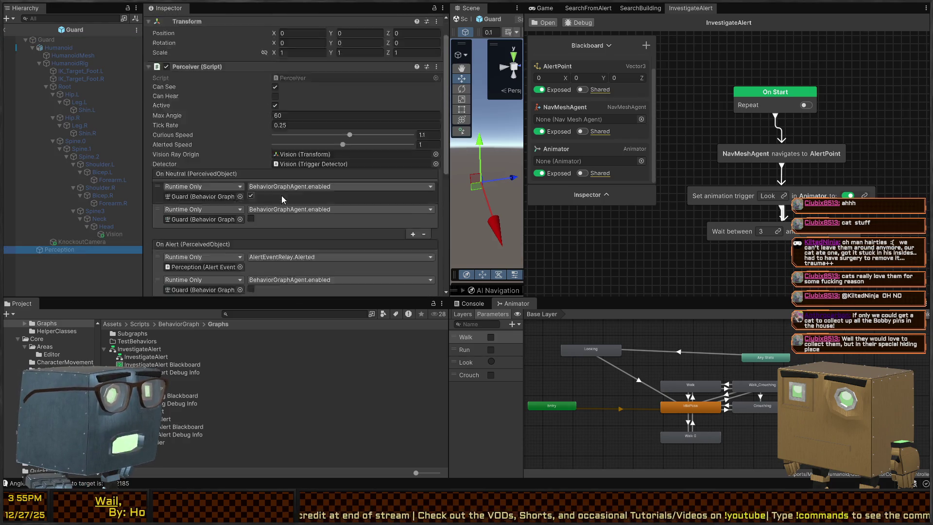
{"action": "scroll", "coordinate": [320, 146], "scroll_direction": "up", "scroll_amount": 3}
{"action": "left_click", "coordinate": [238, 71]}
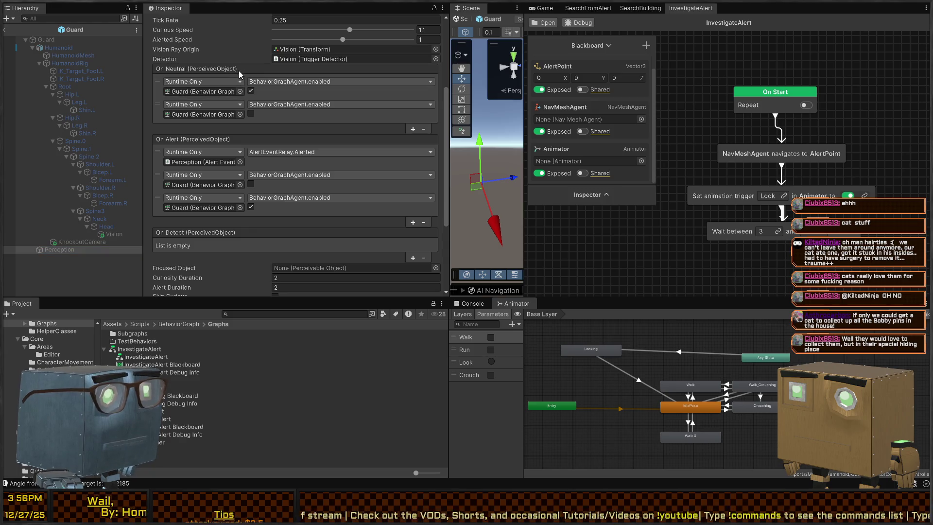
{"action": "scroll", "coordinate": [255, 219], "scroll_direction": "down", "scroll_amount": 2}
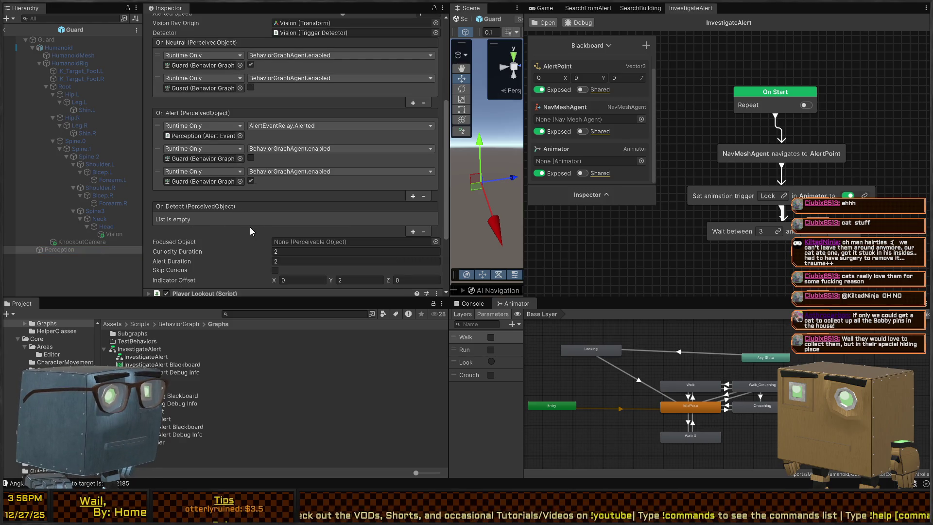
{"action": "key", "text": "ctrl+v"}
{"action": "scroll", "coordinate": [352, 208], "scroll_direction": "down", "scroll_amount": 6}
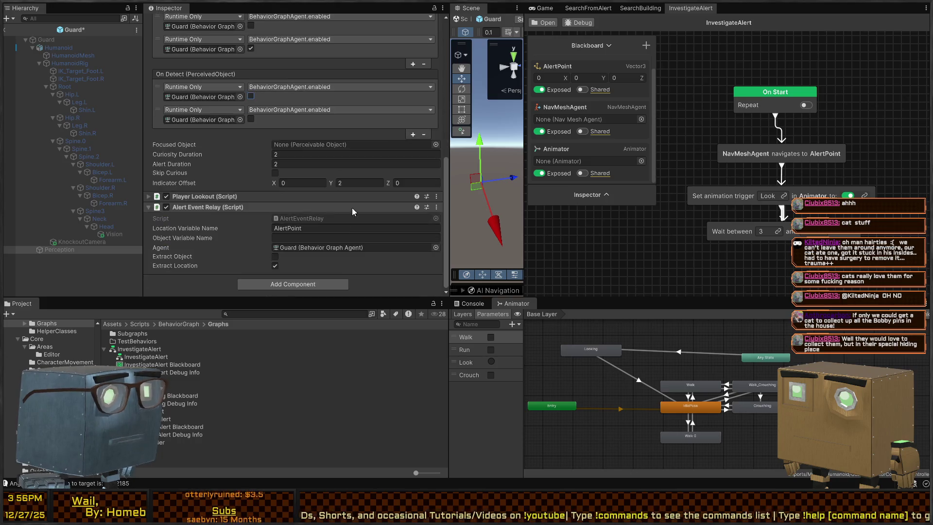
Add a third On Detect listener targeting Guard for NavMeshFollower.enabled, and save the prefab
{"action": "left_click", "coordinate": [412, 134]}
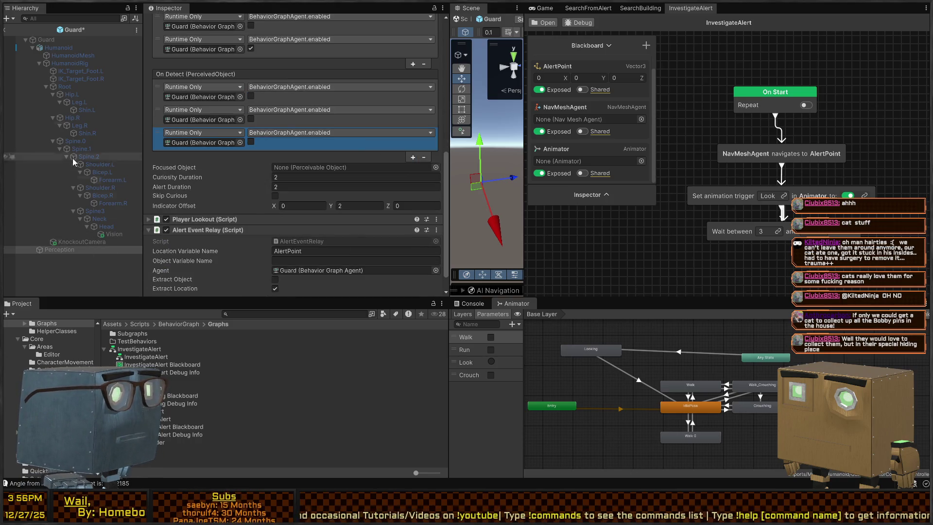
{"action": "scroll", "coordinate": [225, 242], "scroll_direction": "down", "scroll_amount": 2}
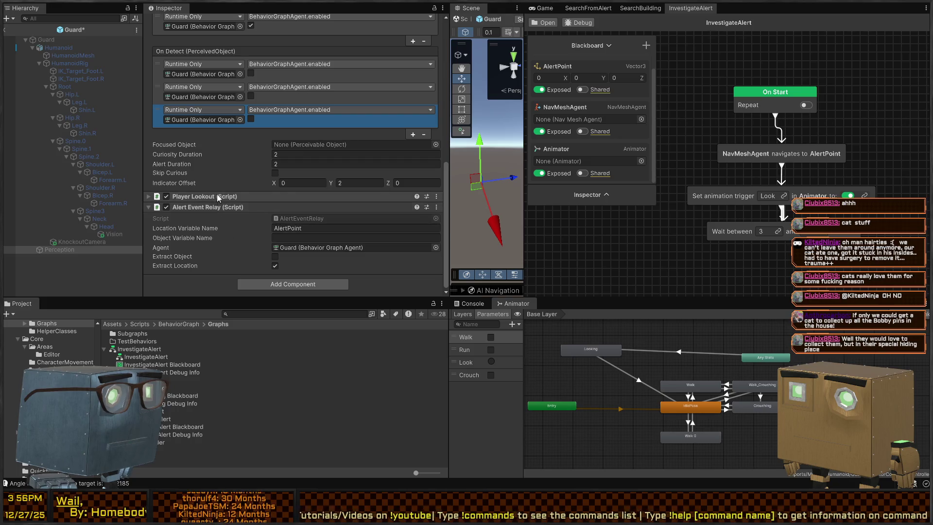
{"action": "mouse_move", "coordinate": [53, 41]}
{"action": "left_mouse_down"}
{"action": "mouse_move", "coordinate": [224, 121]}
{"action": "mouse_move", "coordinate": [249, 121]}
{"action": "left_mouse_up"}
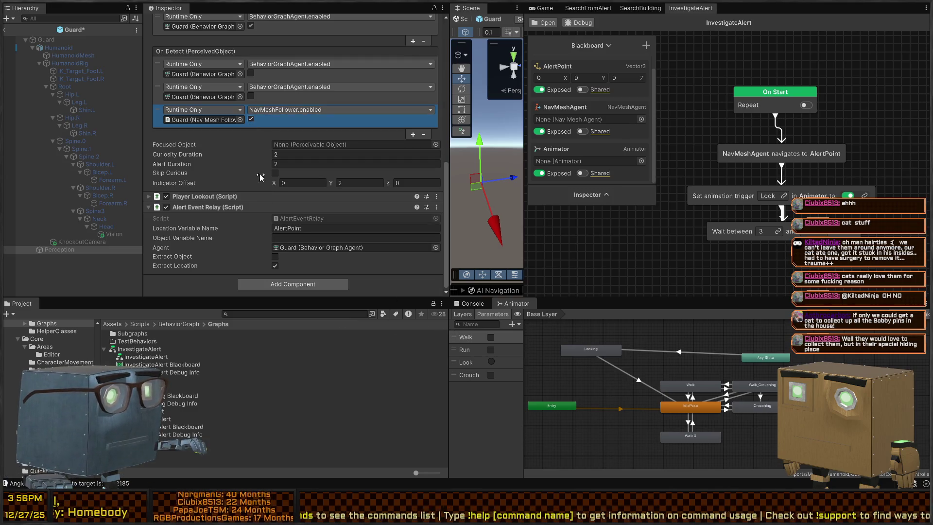
{"action": "key", "text": "ctrl+s"}
Untick Nav Mesh Follower on the Guard root so it starts disabled
{"action": "left_click", "coordinate": [53, 41]}
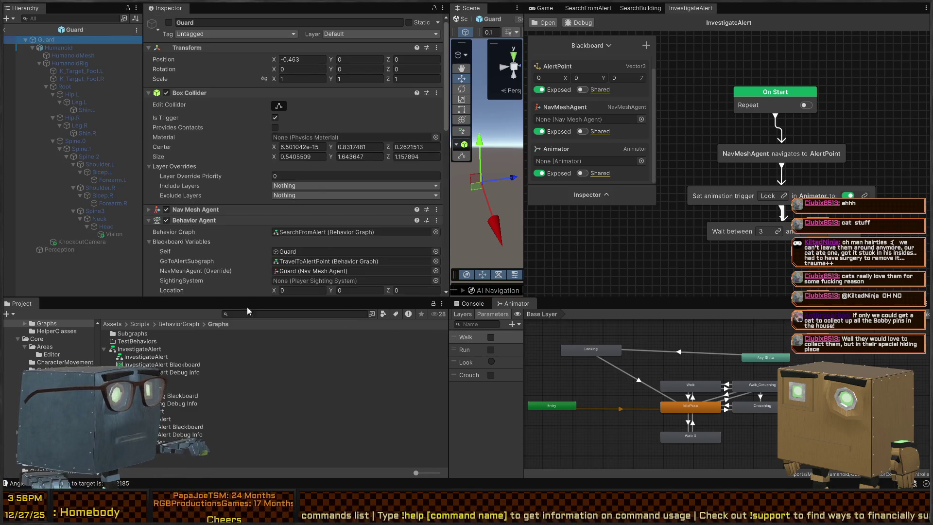
{"action": "scroll", "coordinate": [227, 213], "scroll_direction": "down", "scroll_amount": 10}
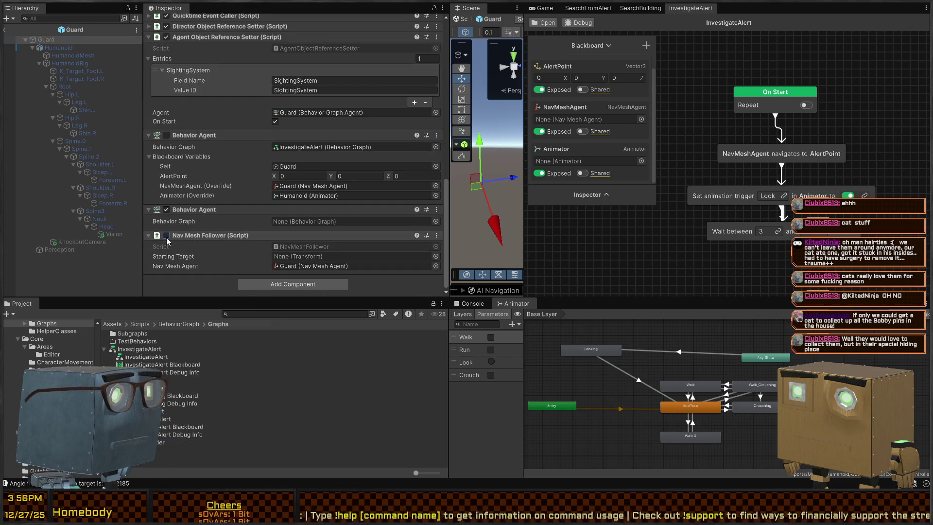
{"action": "left_click", "coordinate": [166, 235]}
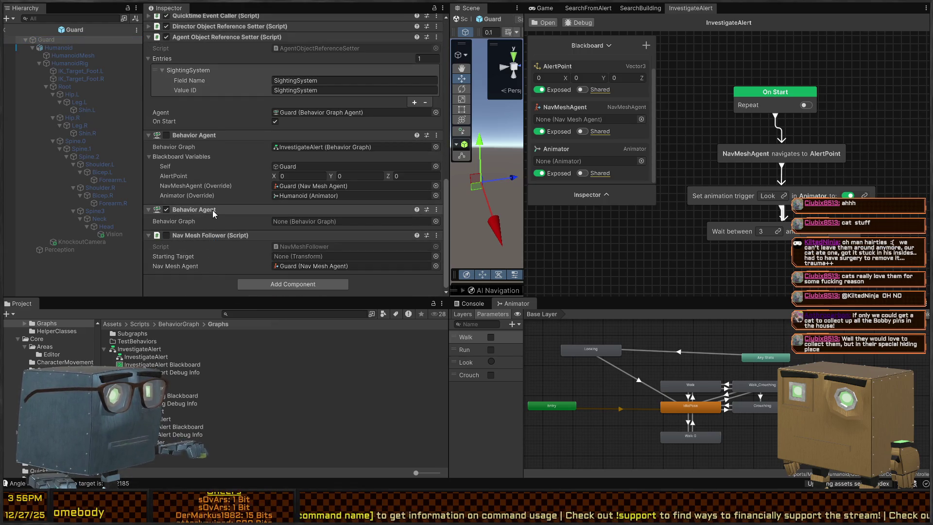
{"action": "scroll", "coordinate": [219, 208], "scroll_direction": "up", "scroll_amount": 3}
{"action": "scroll", "coordinate": [210, 210], "scroll_direction": "up", "scroll_amount": 10}
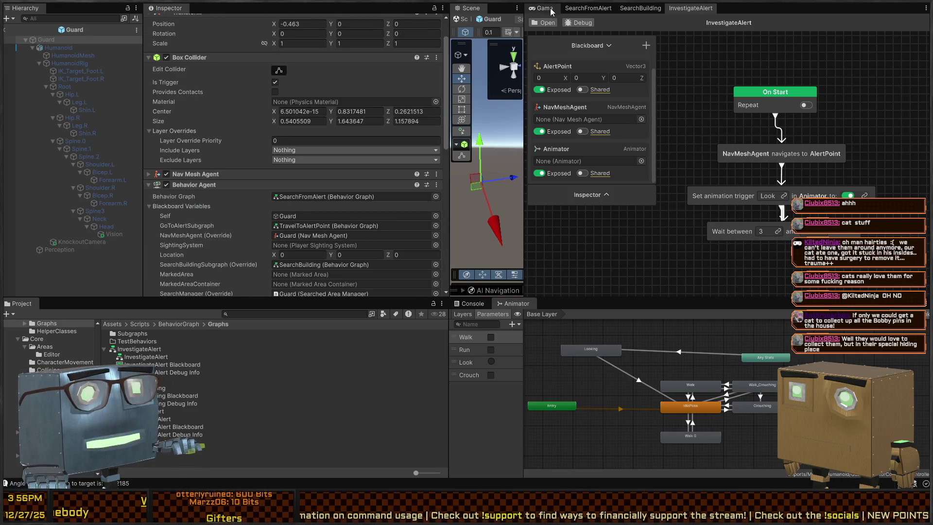
Remove the SetActive listener from Player Lookout's On Player Sighted event
{"action": "left_click", "coordinate": [551, 9]}
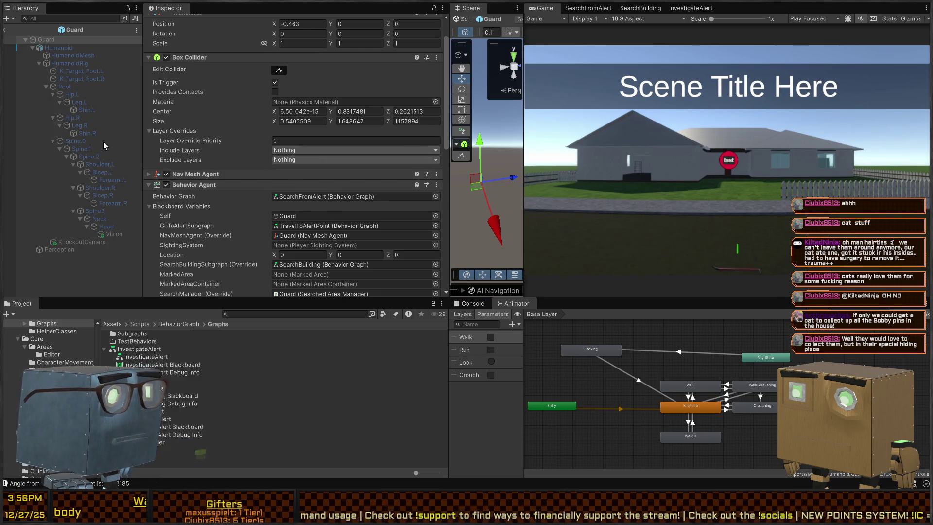
{"action": "left_click", "coordinate": [119, 233]}
{"action": "left_click", "coordinate": [89, 241]}
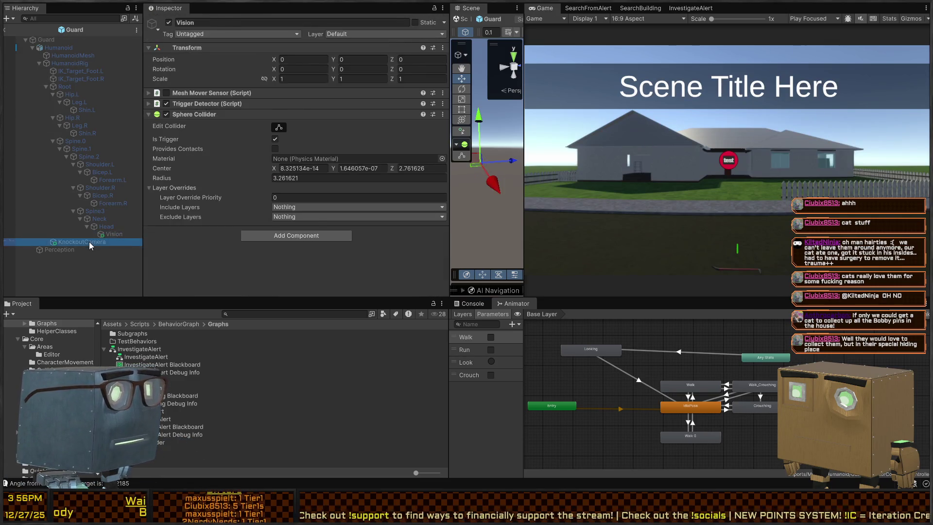
{"action": "left_click", "coordinate": [58, 250]}
{"action": "scroll", "coordinate": [255, 154], "scroll_direction": "down", "scroll_amount": 10}
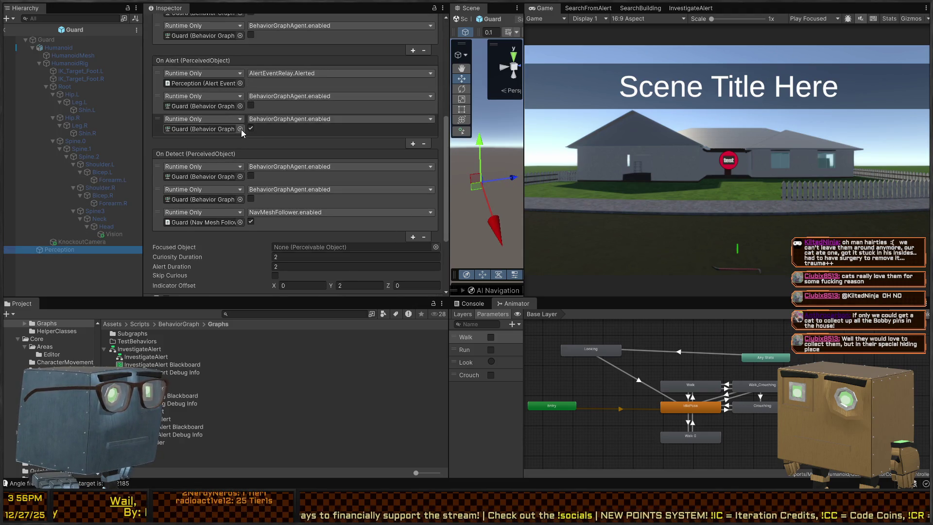
{"action": "scroll", "coordinate": [242, 129], "scroll_direction": "down", "scroll_amount": 5}
{"action": "left_click", "coordinate": [219, 197]}
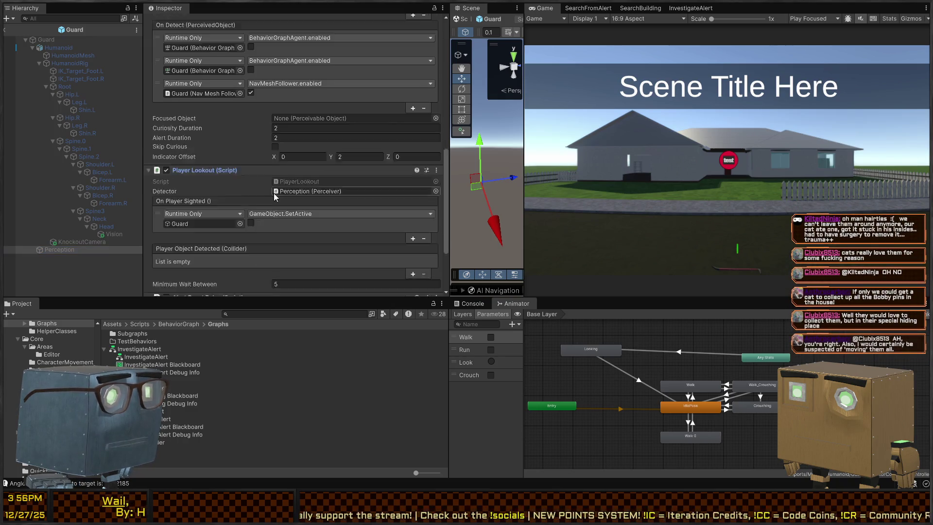
{"action": "scroll", "coordinate": [287, 174], "scroll_direction": "down", "scroll_amount": 4}
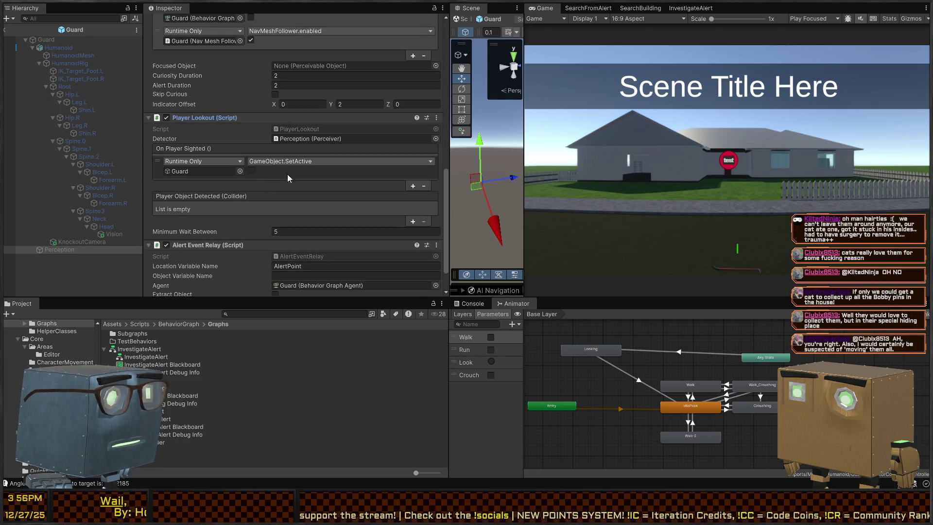
{"action": "left_click", "coordinate": [425, 186]}
Move the three On Detect listeners into On Player Sighted, save, and enter play mode
{"action": "scroll", "coordinate": [190, 172], "scroll_direction": "up", "scroll_amount": 1}
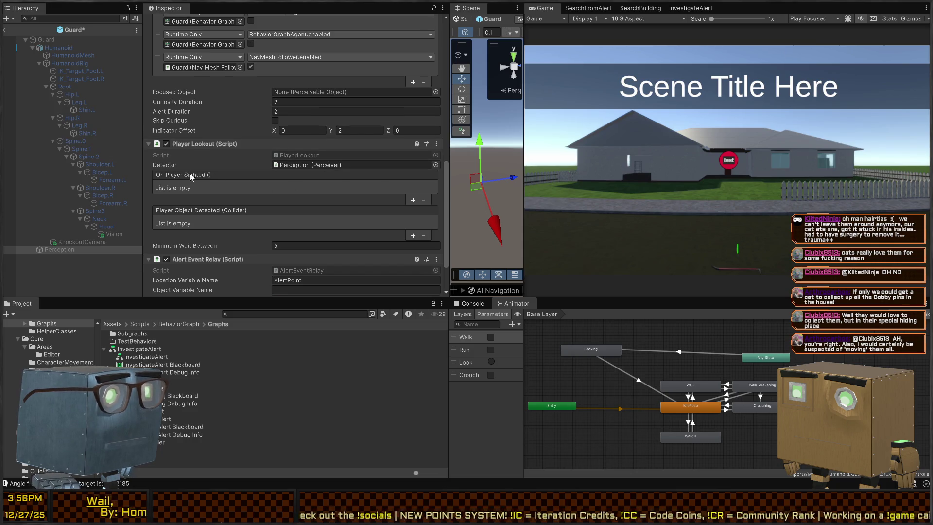
{"action": "scroll", "coordinate": [219, 196], "scroll_direction": "up", "scroll_amount": 3}
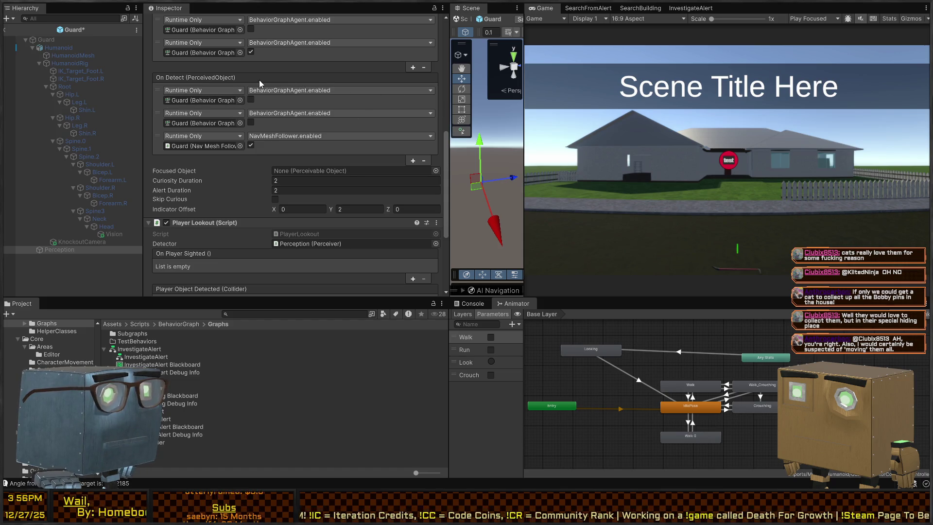
{"action": "left_click", "coordinate": [423, 161]}
{"action": "left_click", "coordinate": [423, 137]}
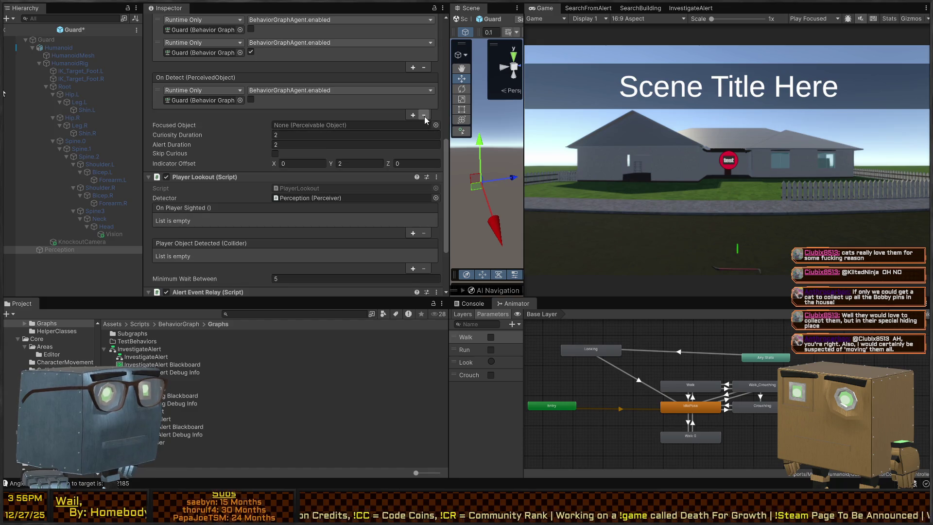
{"action": "left_click", "coordinate": [424, 116]}
{"action": "scroll", "coordinate": [230, 198], "scroll_direction": "down", "scroll_amount": 3}
{"action": "right_click", "coordinate": [192, 144]}
{"action": "left_click", "coordinate": [212, 174]}
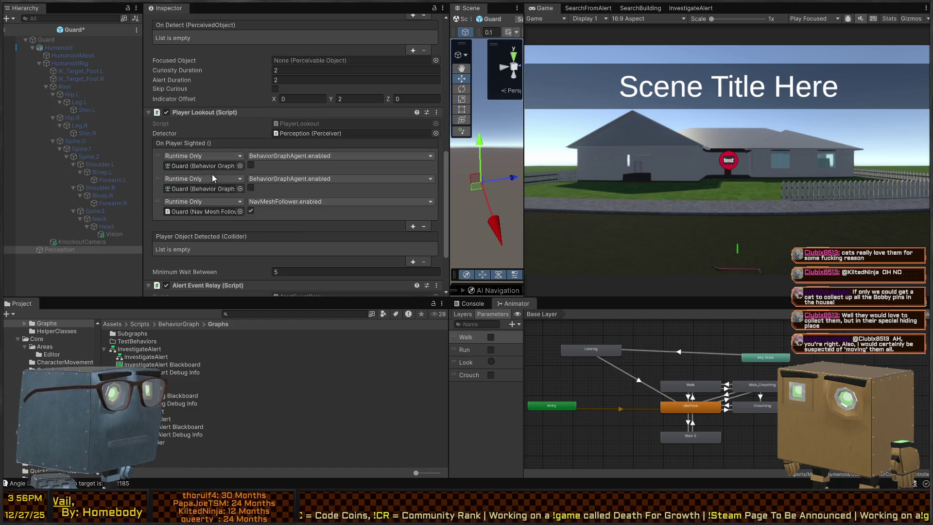
{"action": "key", "text": "ctrl+s"}
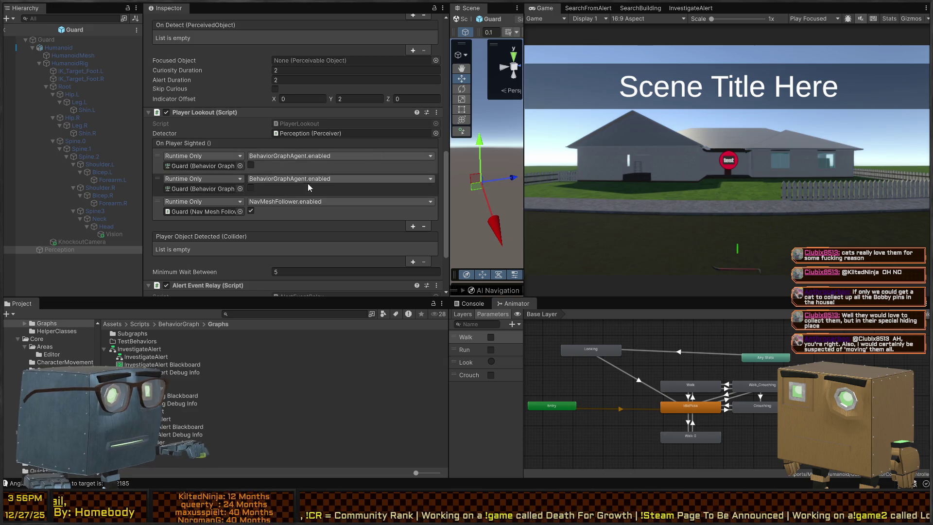
{"action": "key", "text": "ctrl+p"}
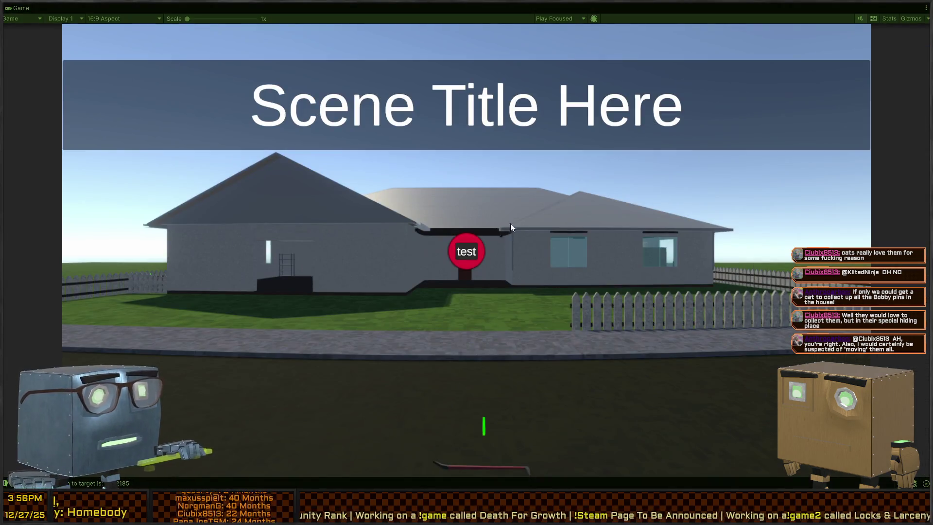
Skip the intro, watch the three guards walk the road, then stop play mode
{"action": "key", "text": "space"}
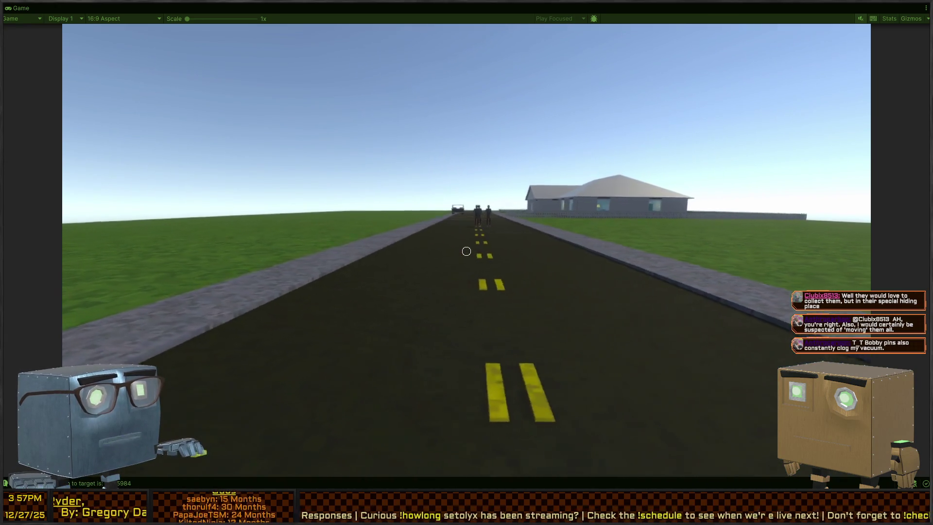
{"action": "key", "text": "ctrl+p"}
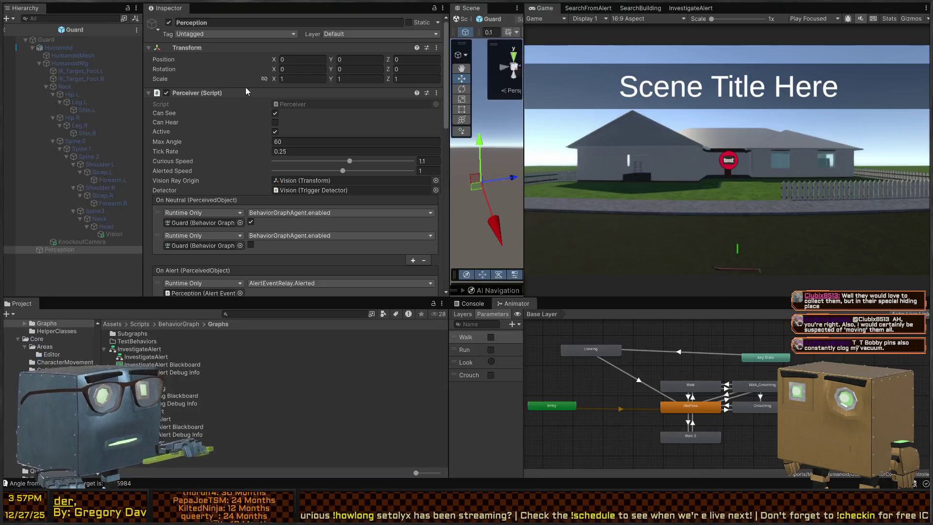
Make the On Alert NavMeshFollower.enabled response switch the follower off
{"action": "scroll", "coordinate": [365, 173], "scroll_direction": "up", "scroll_amount": 3}
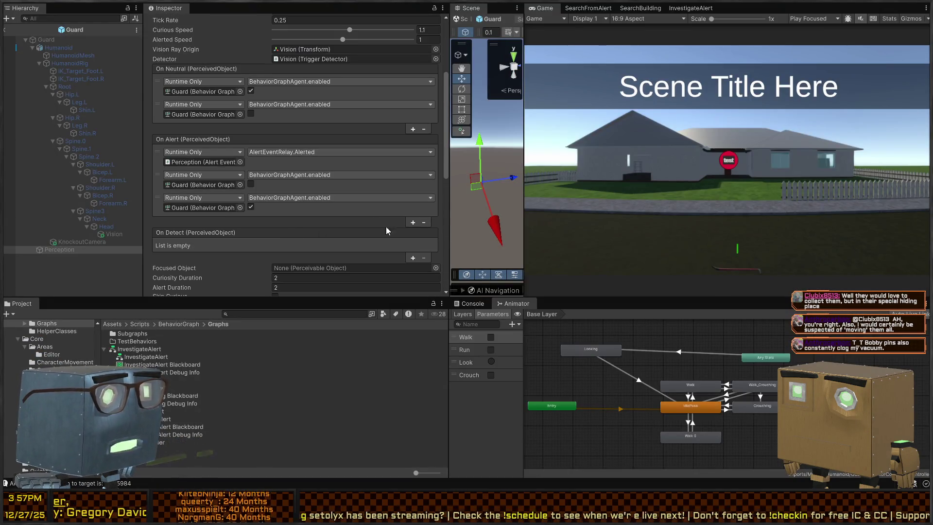
{"action": "scroll", "coordinate": [221, 234], "scroll_direction": "down", "scroll_amount": 10}
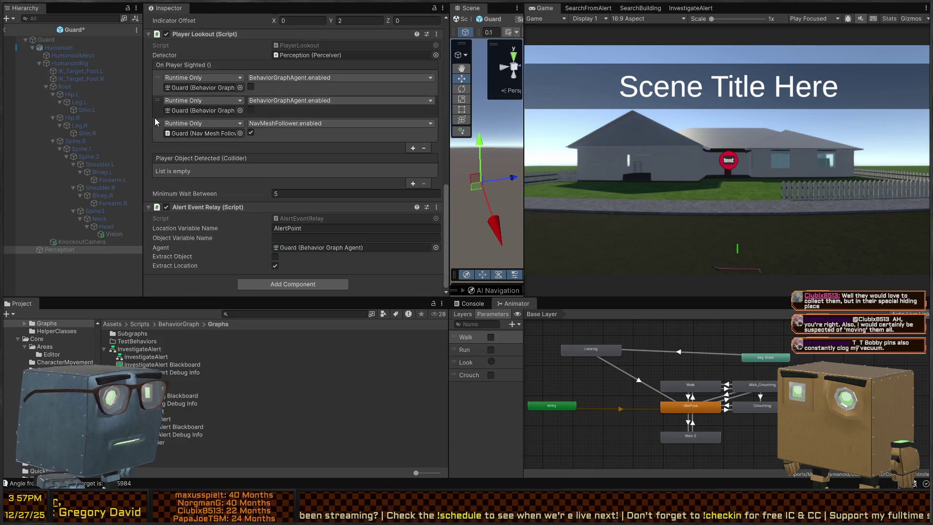
{"action": "left_click_drag", "start_coordinate": [154, 118], "coordinate": [157, 133]}
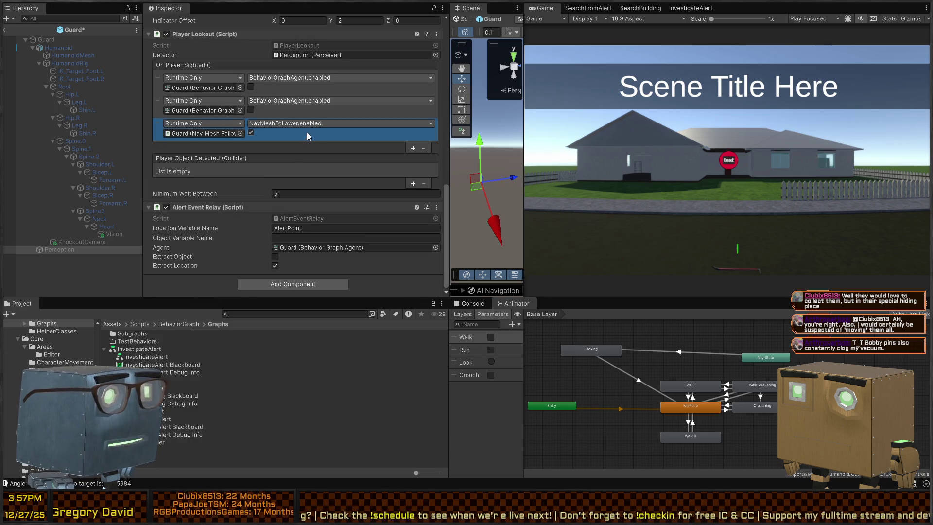
{"action": "scroll", "coordinate": [352, 155], "scroll_direction": "up", "scroll_amount": 8}
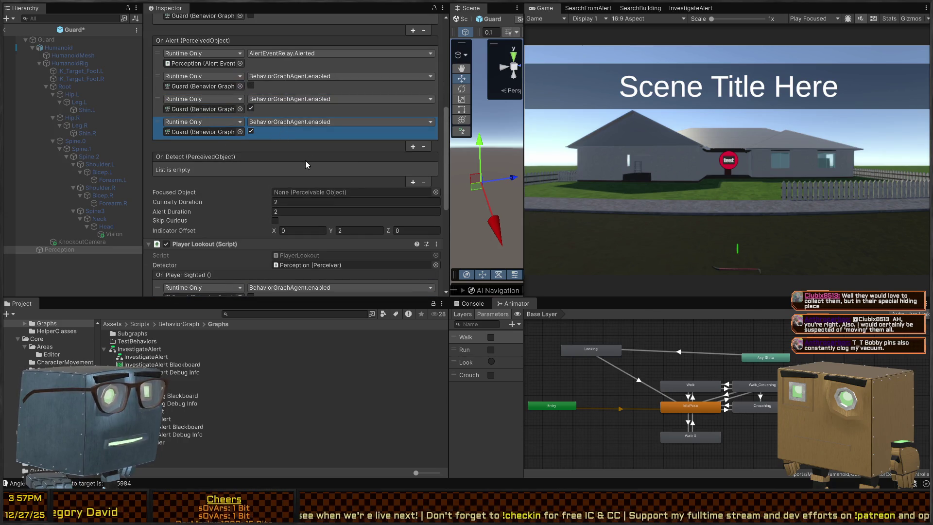
{"action": "scroll", "coordinate": [271, 197], "scroll_direction": "down", "scroll_amount": 3}
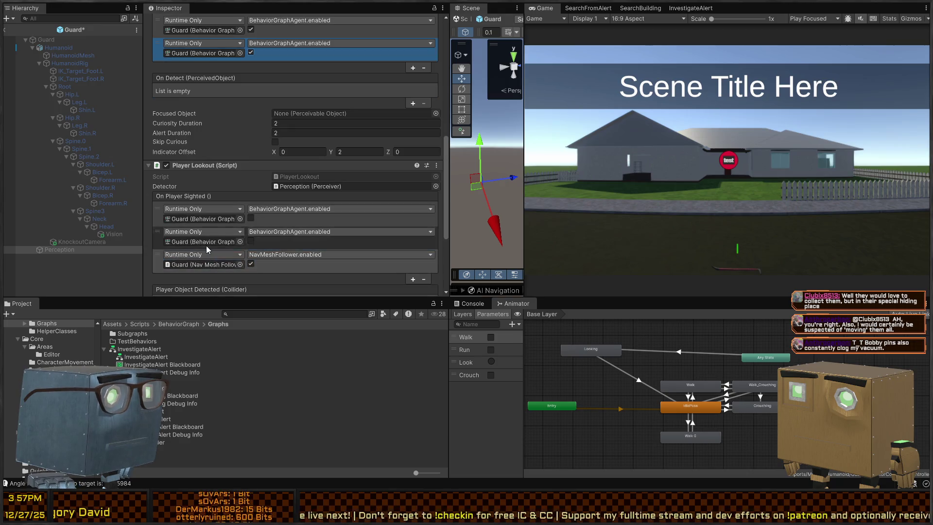
{"action": "left_click", "coordinate": [199, 263]}
{"action": "scroll", "coordinate": [199, 214], "scroll_direction": "up", "scroll_amount": 3}
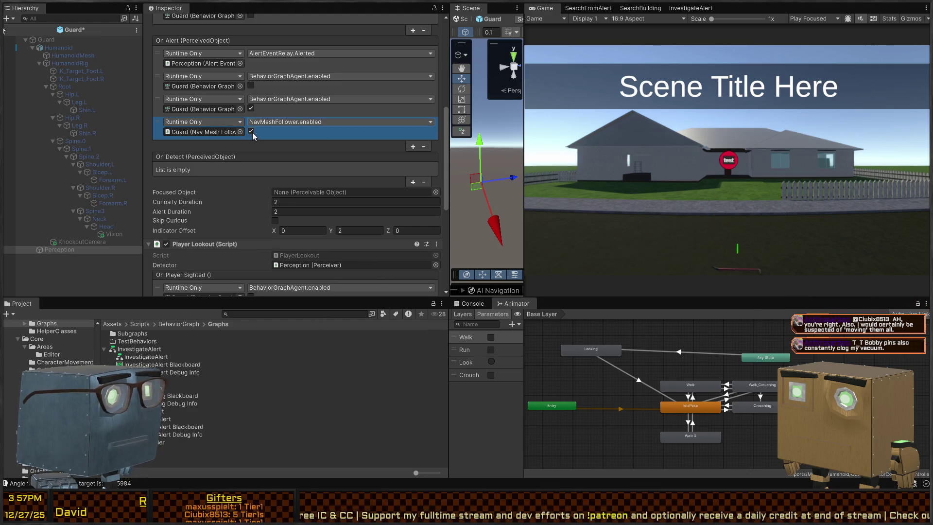
{"action": "left_click", "coordinate": [251, 131]}
Add a third On Neutral response setting NavMeshFollower.enabled off, then start the game
{"action": "scroll", "coordinate": [252, 135], "scroll_direction": "up", "scroll_amount": 4}
{"action": "left_click", "coordinate": [413, 135]}
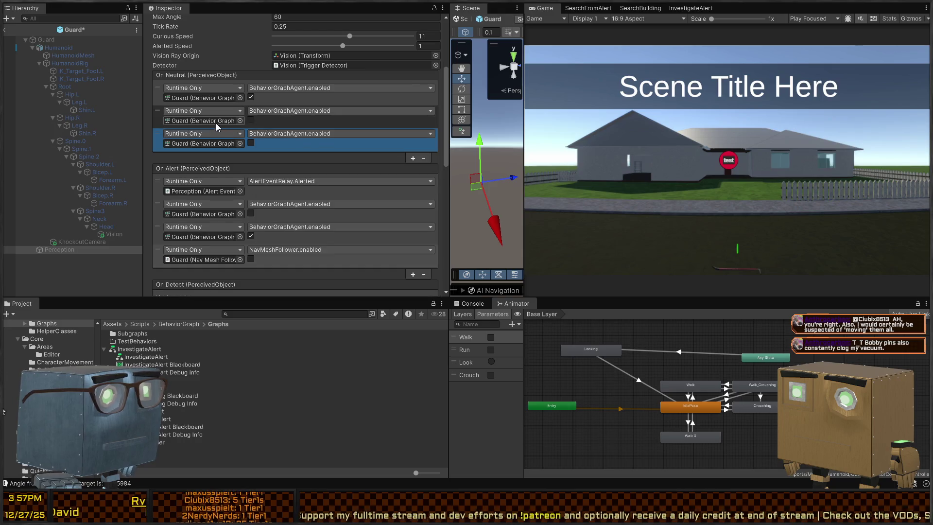
{"action": "left_click", "coordinate": [226, 174]}
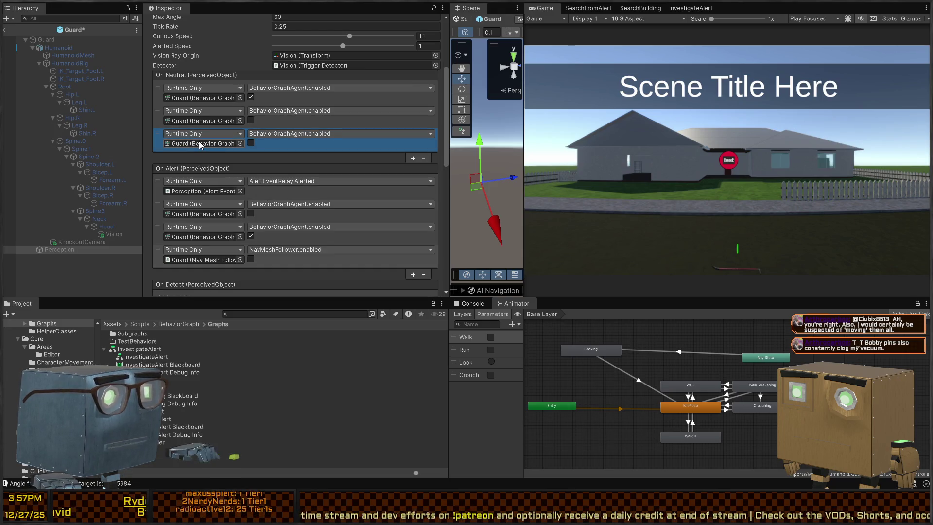
{"action": "left_click_drag", "start_coordinate": [246, 197], "coordinate": [291, 136]}
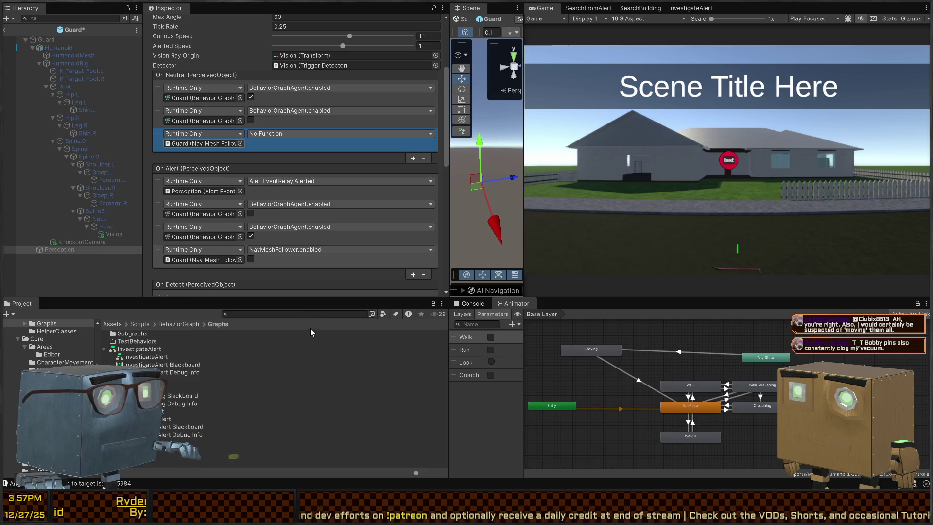
{"action": "left_click", "coordinate": [453, 347]}
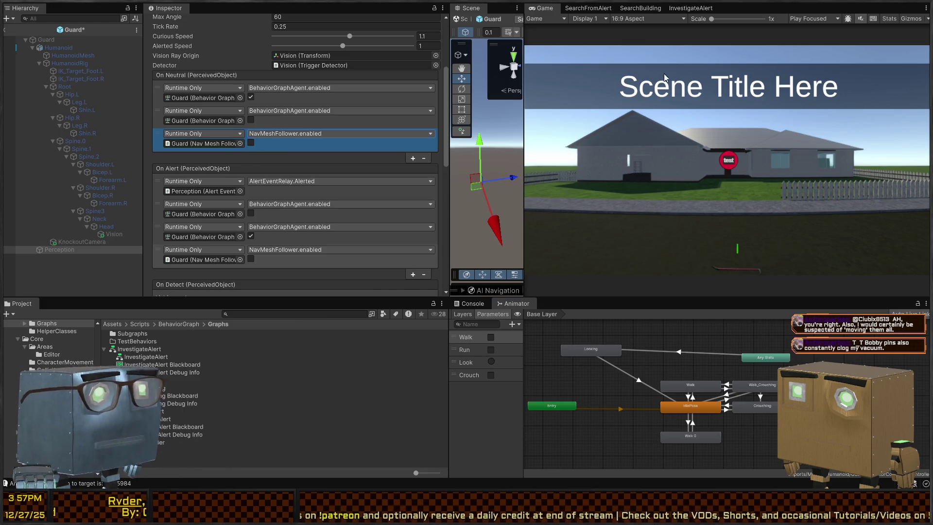
{"action": "key", "text": "ctrl+p"}
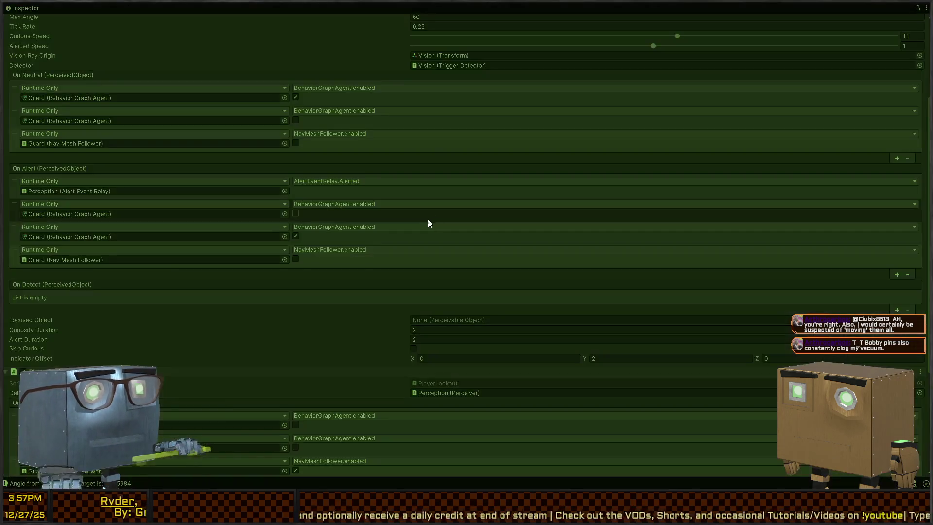
{"action": "scroll", "coordinate": [359, 202], "scroll_direction": "up", "scroll_amount": 3}
In the maximized Game view, walk up the road to the three guards, then retreat as they turn alert
{"action": "key", "text": "shift+space"}
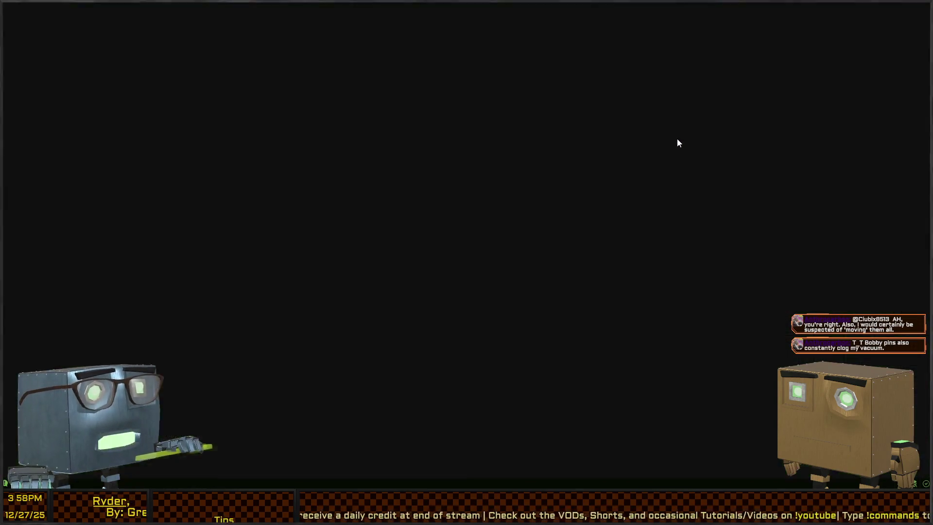
{"action": "key", "text": "w"}
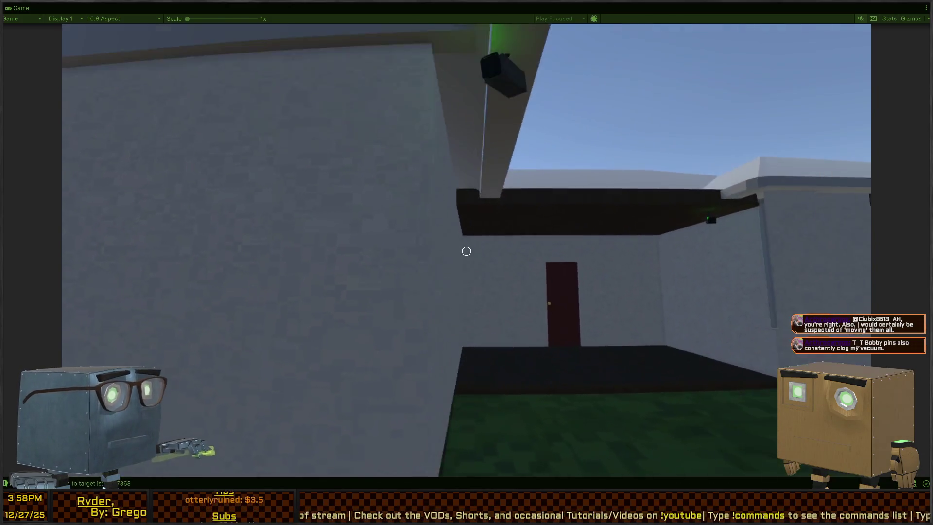
{"action": "key", "text": "s"}
{"action": "left_click", "coordinate": [466, 250]}
{"action": "key", "text": "w"}
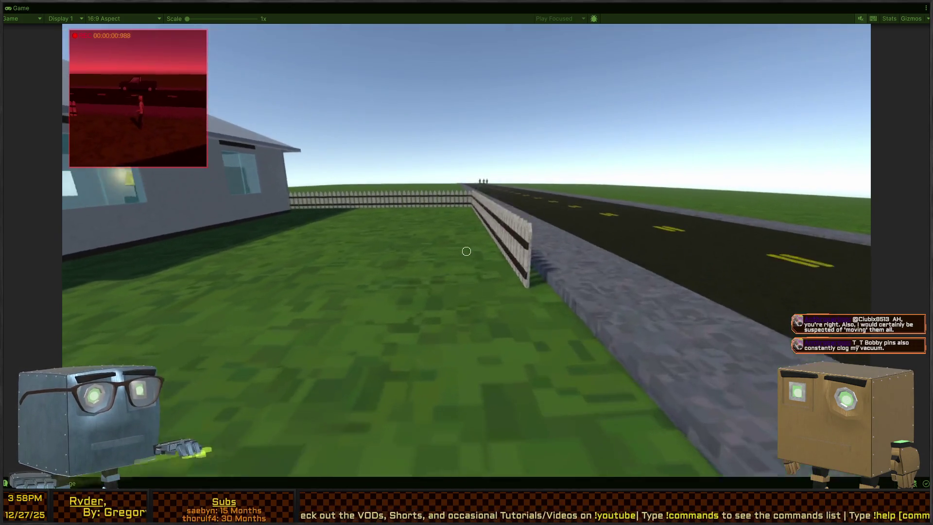
{"action": "key", "text": "w"}
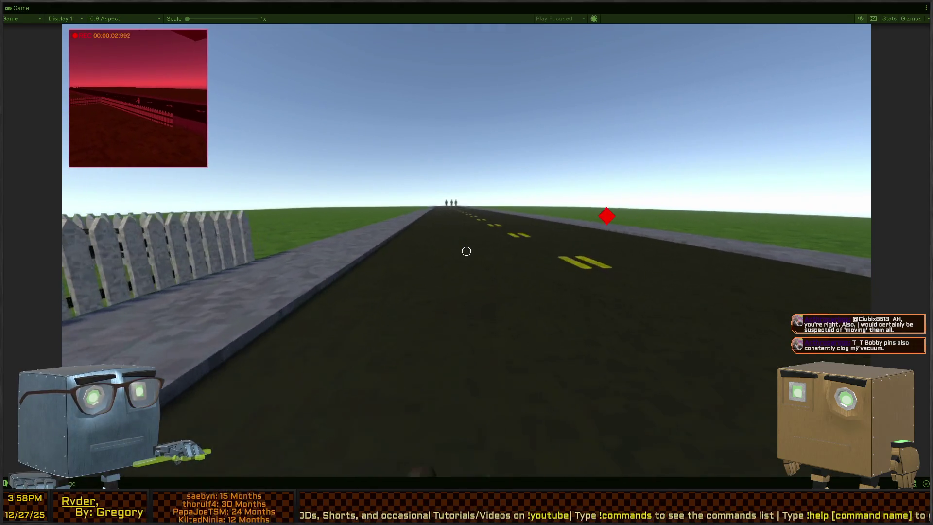
{"action": "key", "text": "w"}
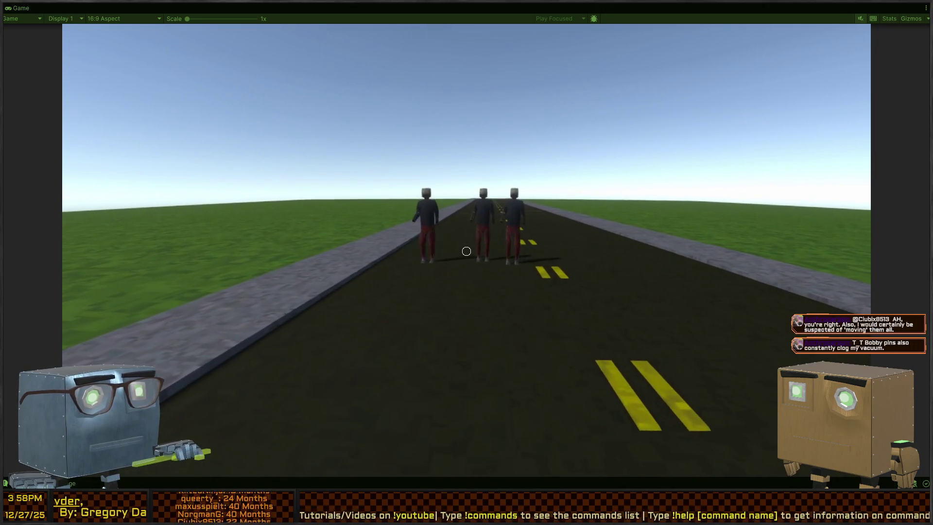
{"action": "key", "text": "s"}
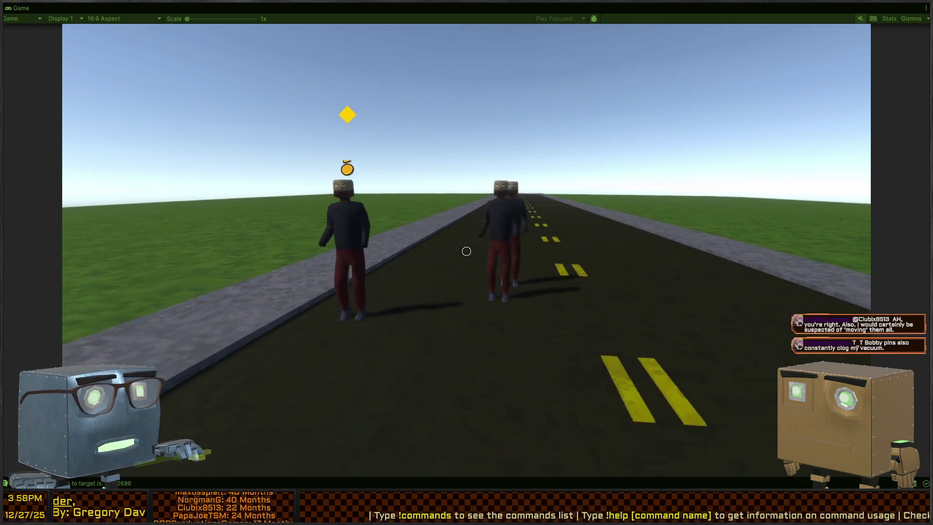
{"action": "key", "text": "s"}
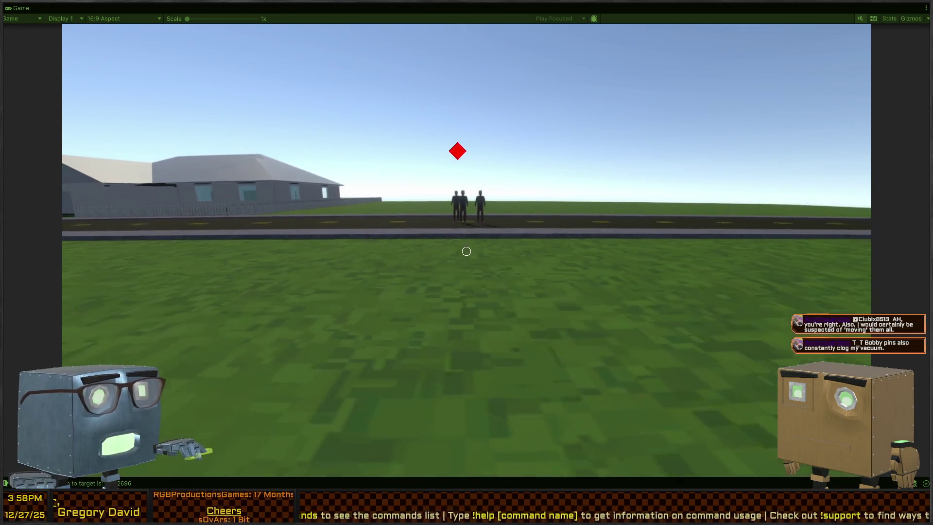
{"action": "key", "text": "s"}
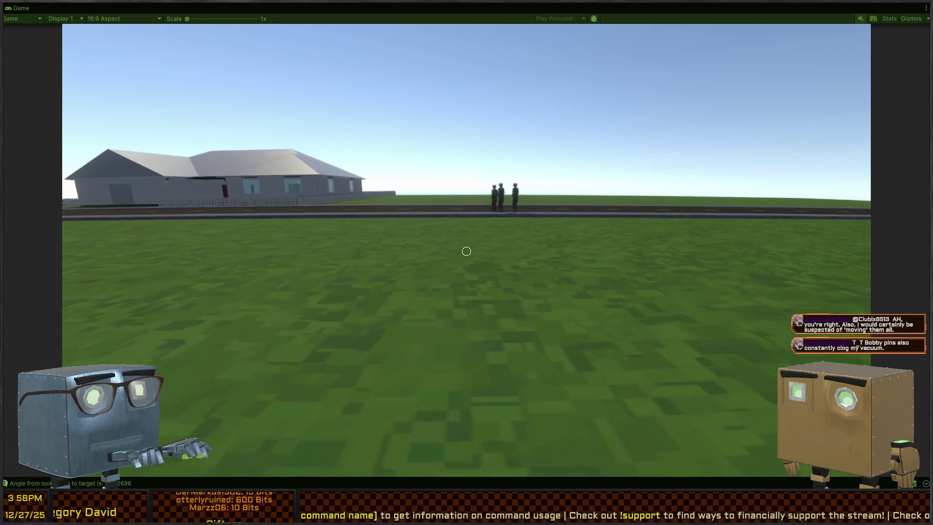
Walk back down the road past the pickup truck toward the guards, then restore the editor layout
{"action": "key", "text": "w"}
{"action": "key", "text": "w"}
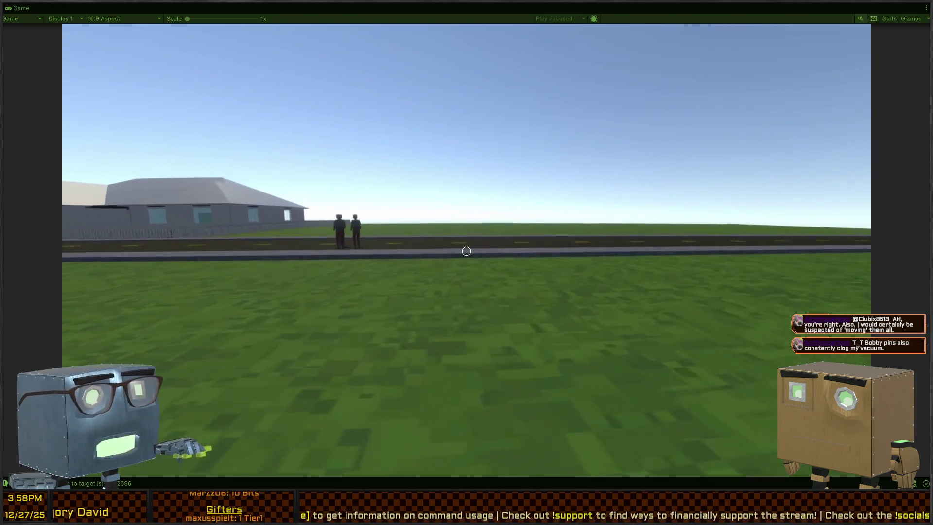
{"action": "key", "text": "w"}
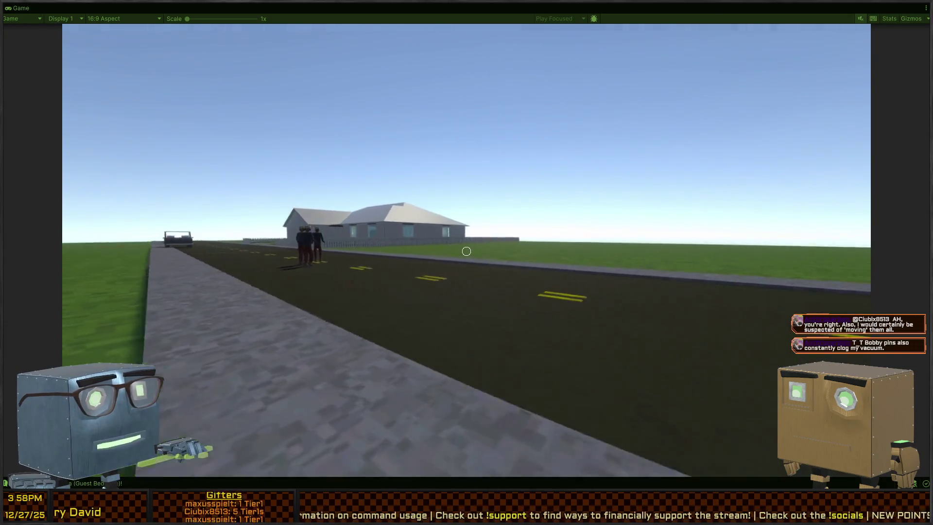
{"action": "key", "text": "w"}
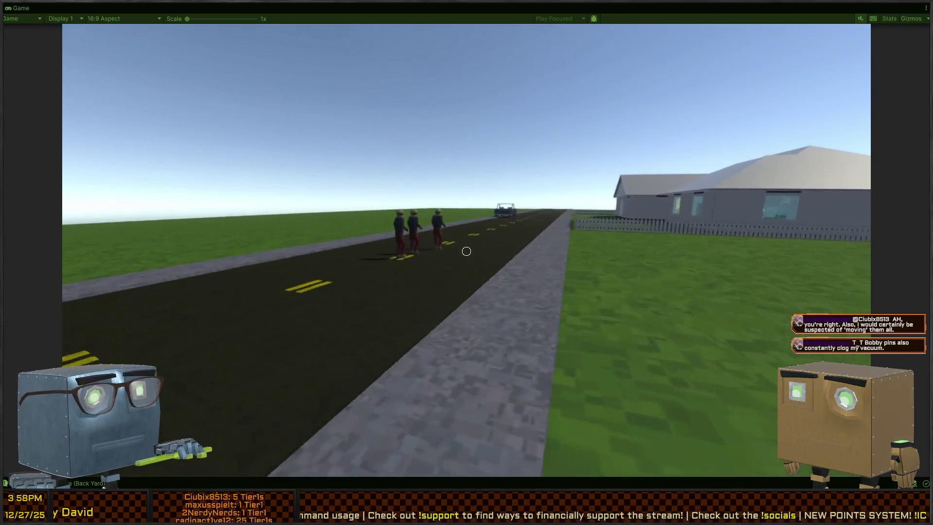
{"action": "key", "text": "w"}
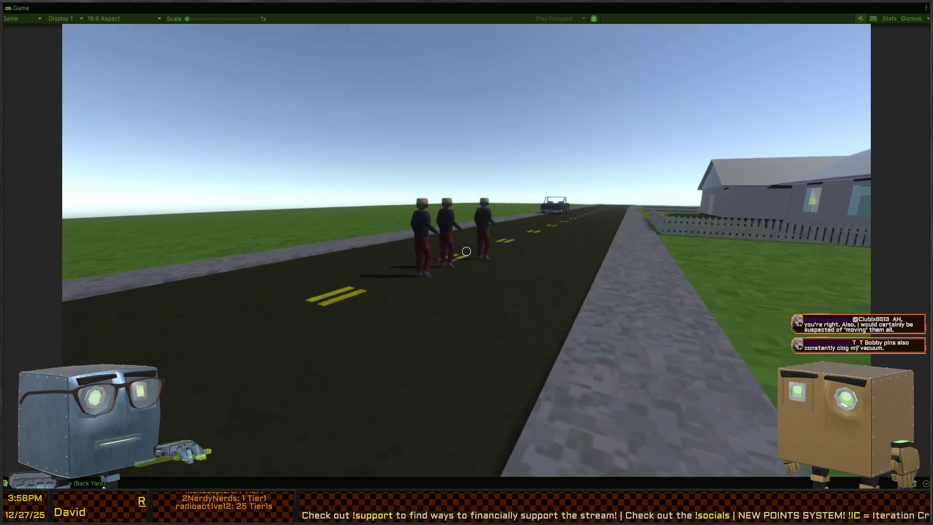
{"action": "key", "text": "w"}
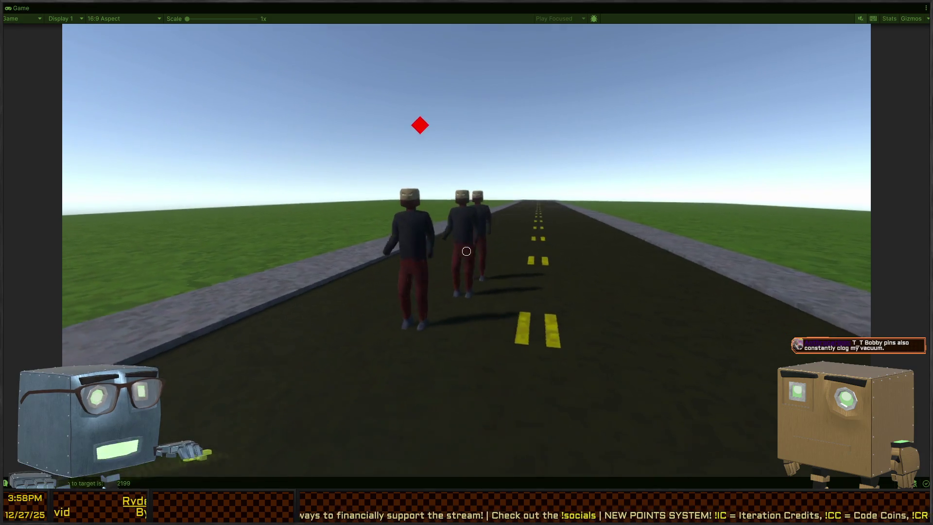
{"action": "key", "text": "w"}
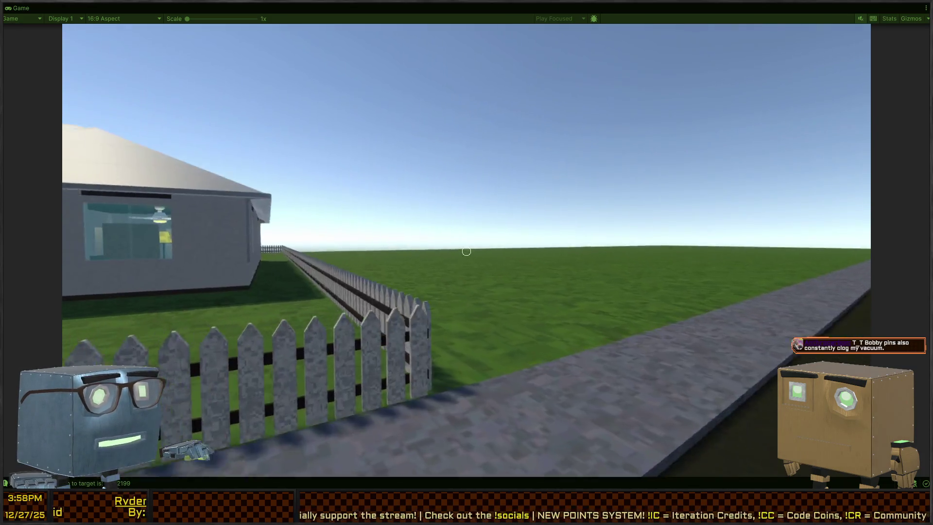
{"action": "key", "text": "w"}
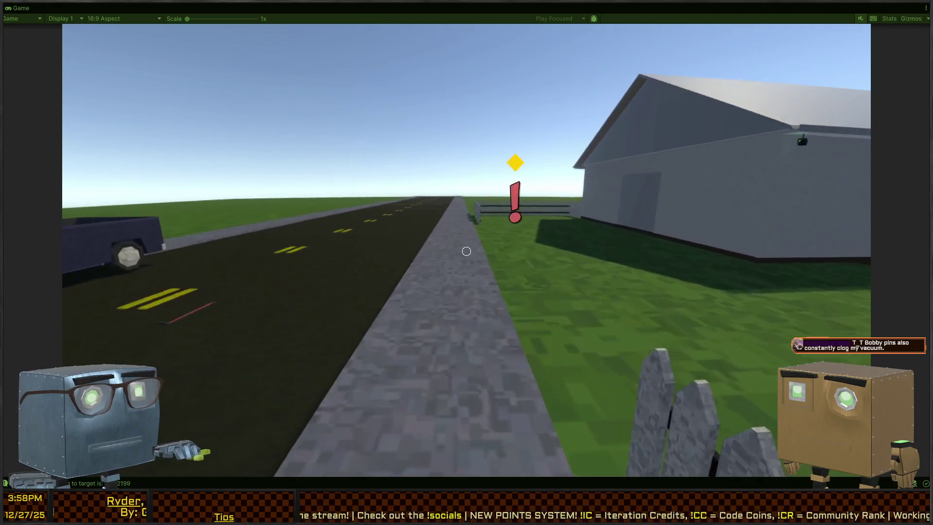
{"action": "key", "text": "w"}
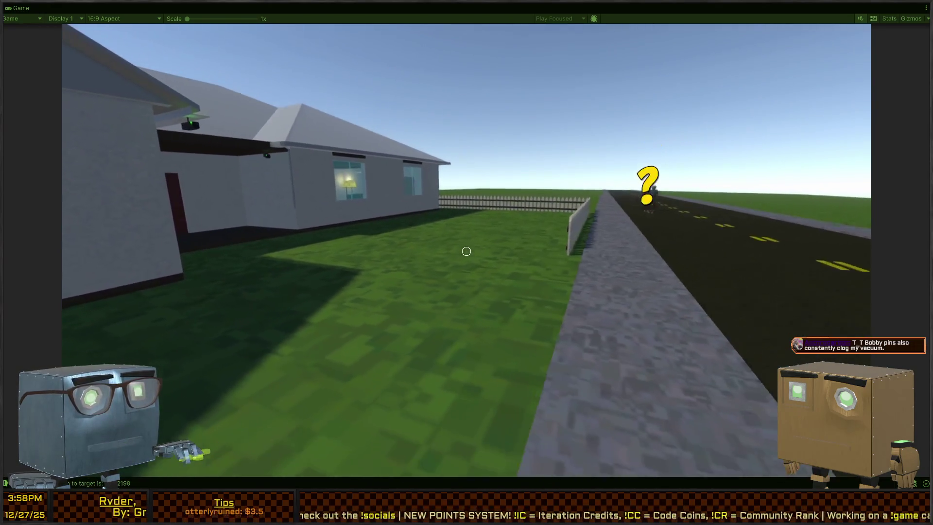
{"action": "key", "text": "w"}
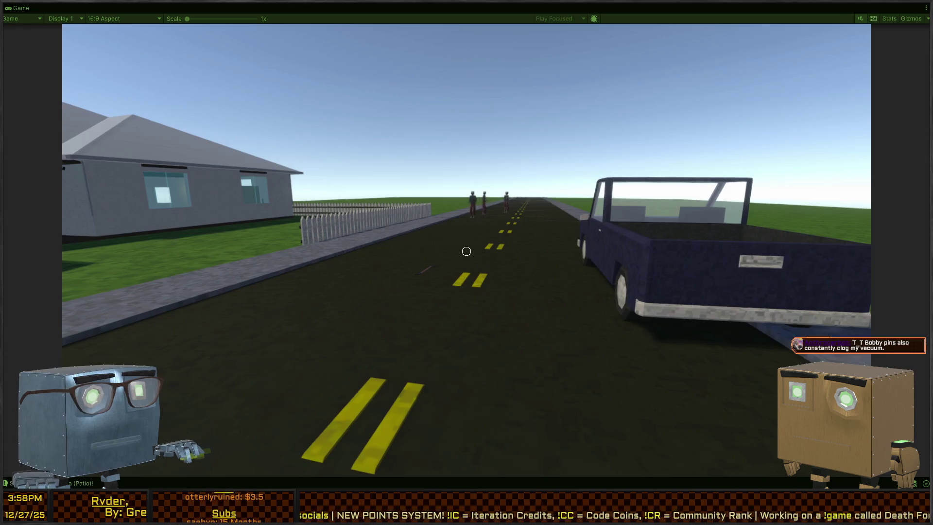
{"action": "key", "text": "d"}
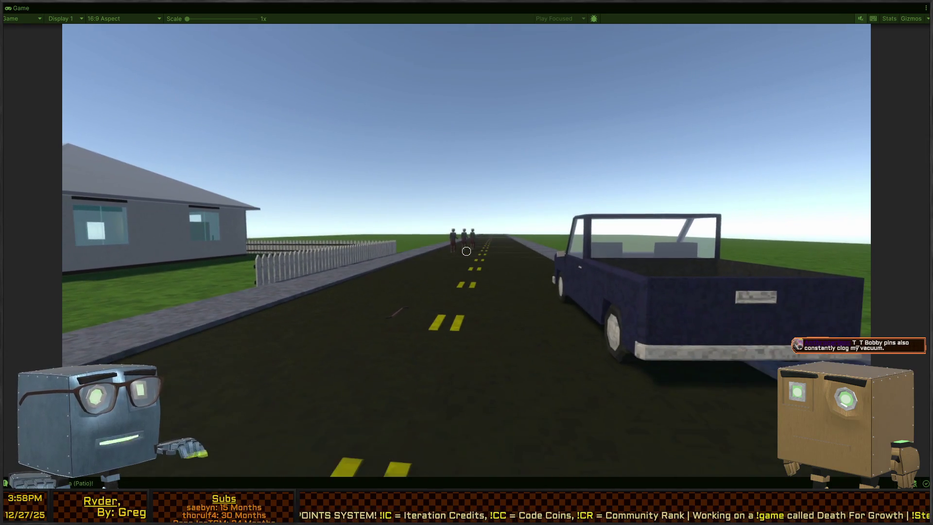
{"action": "key", "text": "w"}
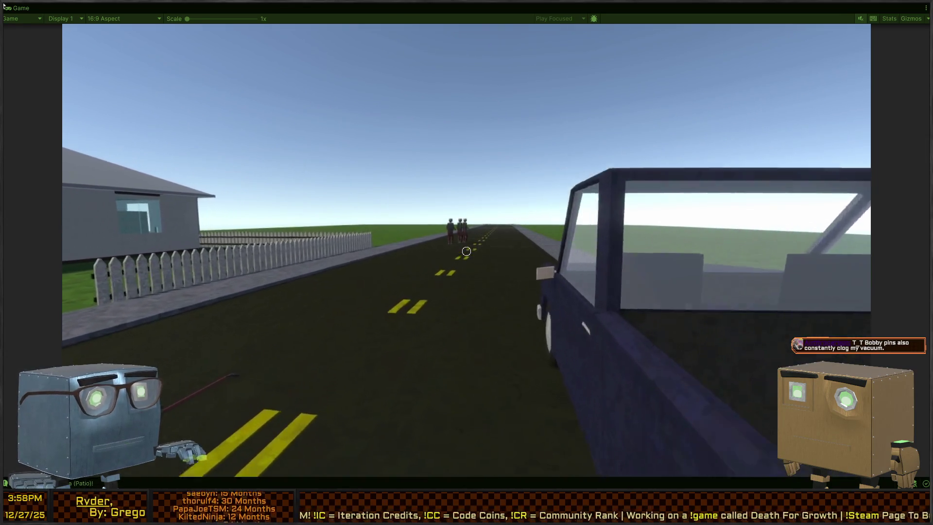
{"action": "key", "text": "w"}
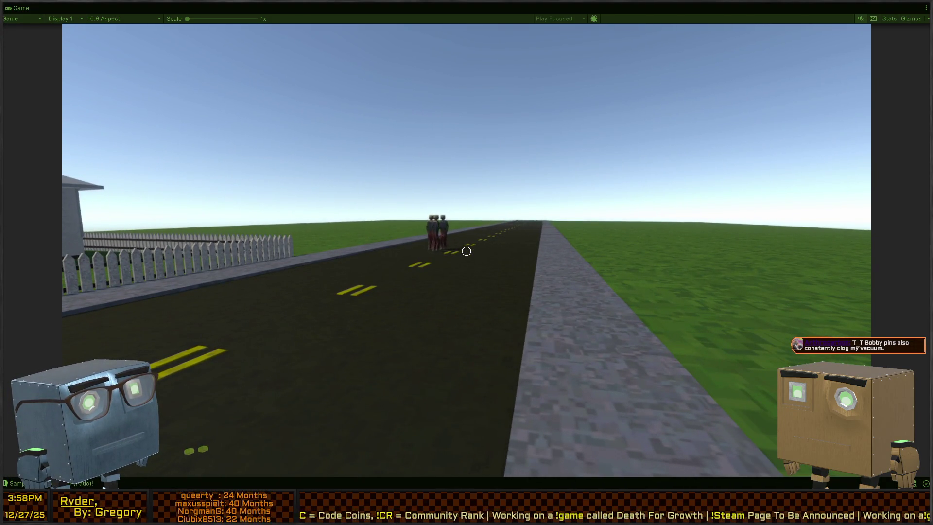
{"action": "key", "text": "w"}
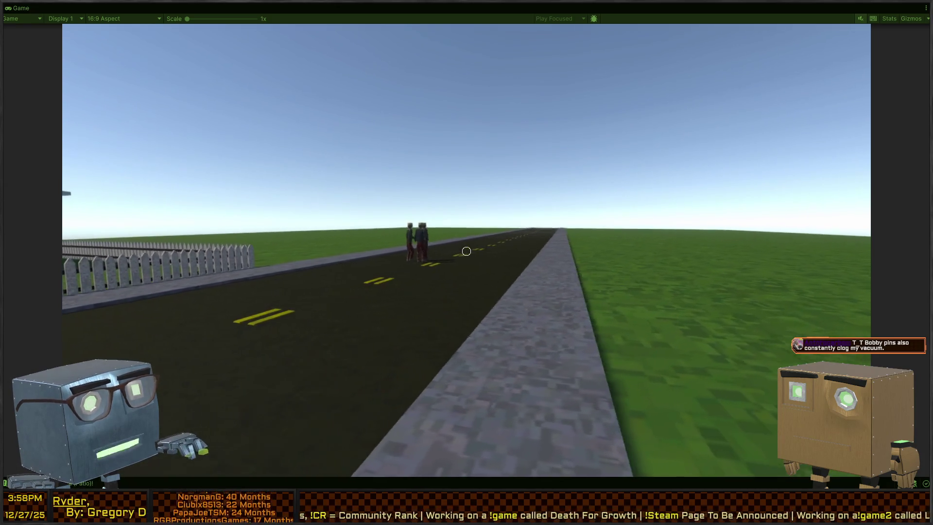
{"action": "key", "text": "shift+space"}
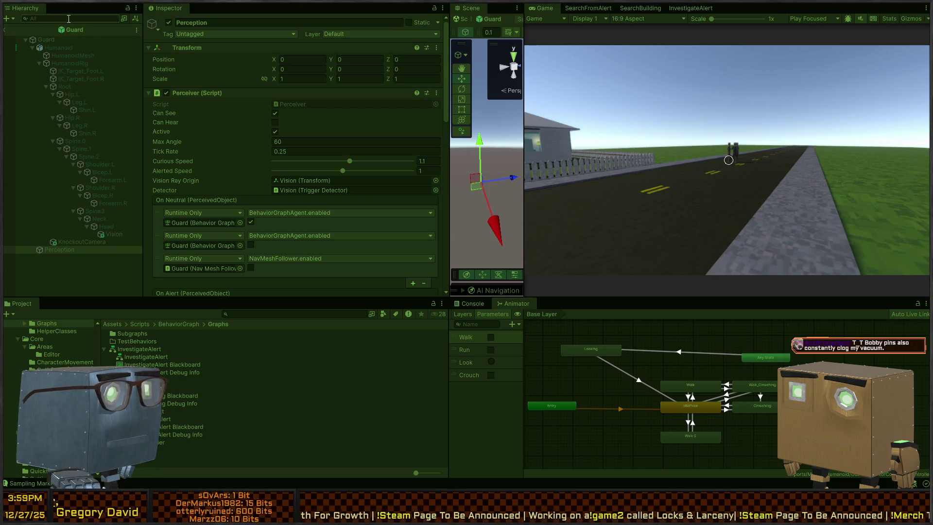
Return to the Mission 1 scene and deactivate Guard and Guard (1)
{"action": "left_click", "coordinate": [6, 31]}
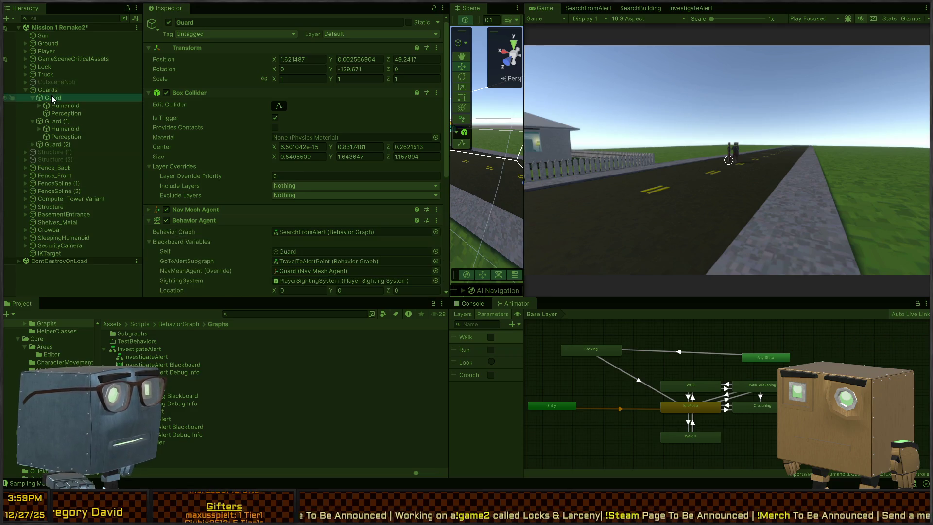
{"action": "key", "text": "f"}
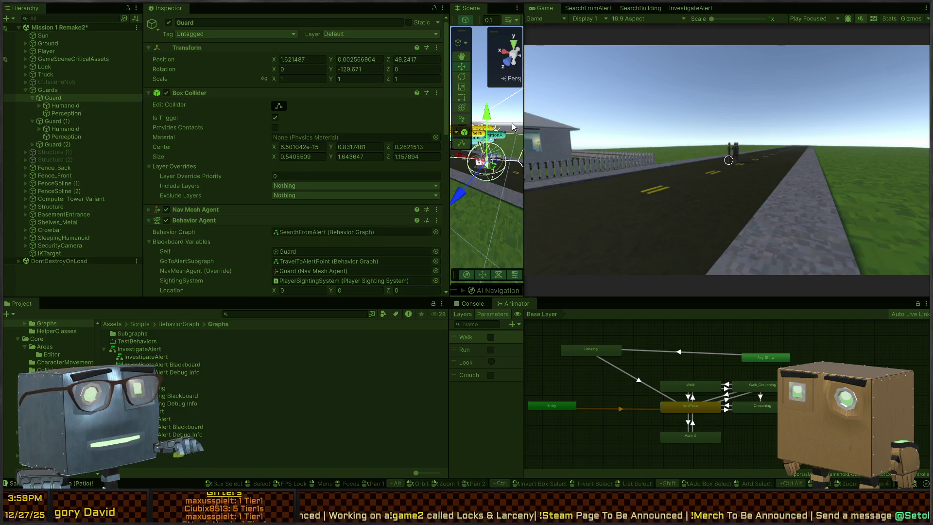
{"action": "scroll", "coordinate": [504, 180], "scroll_direction": "down", "scroll_amount": 3}
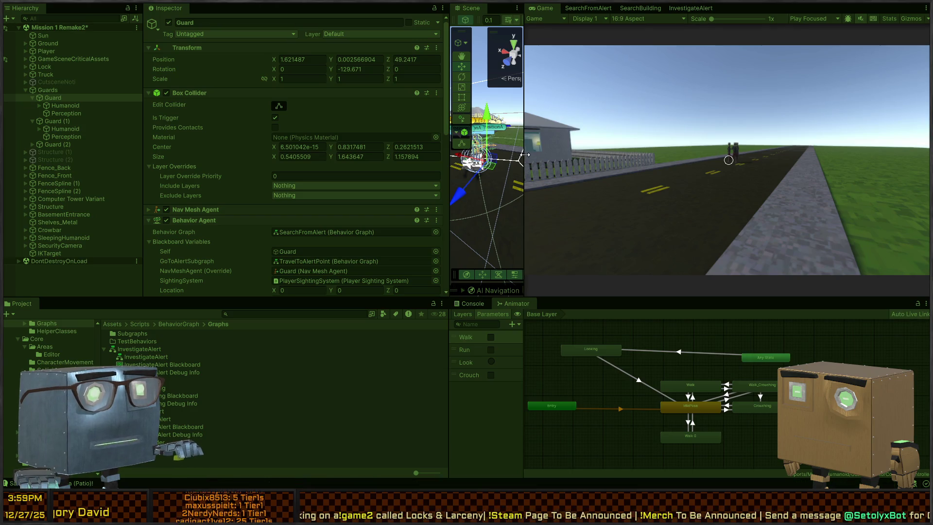
{"action": "left_click_drag", "start_coordinate": [524, 154], "coordinate": [757, 155]}
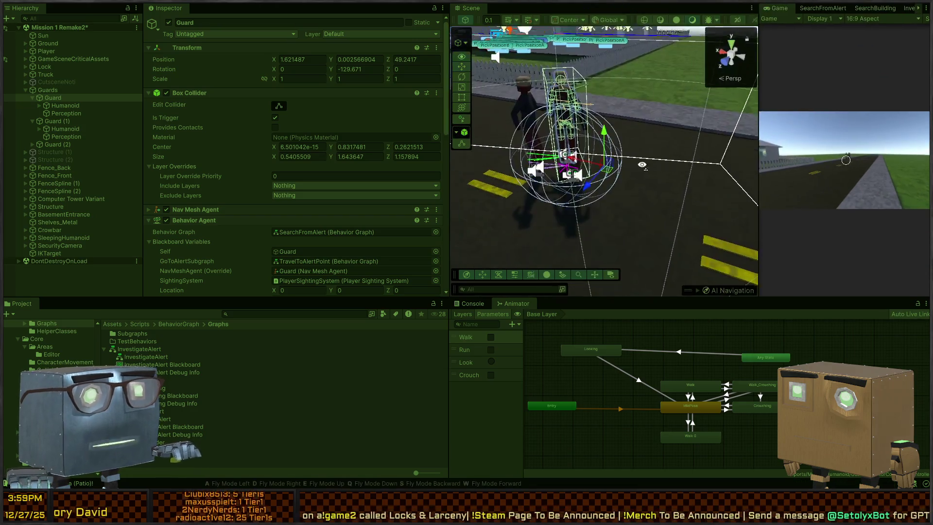
{"action": "left_click_drag", "start_coordinate": [646, 190], "coordinate": [640, 197]}
{"action": "key", "text": "alt+shift+a"}
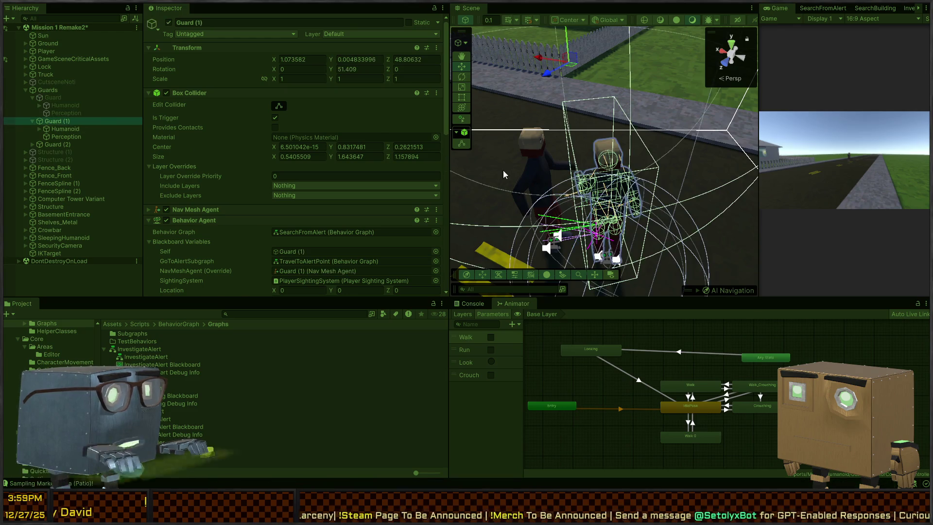
{"action": "key", "text": "alt+shift+a"}
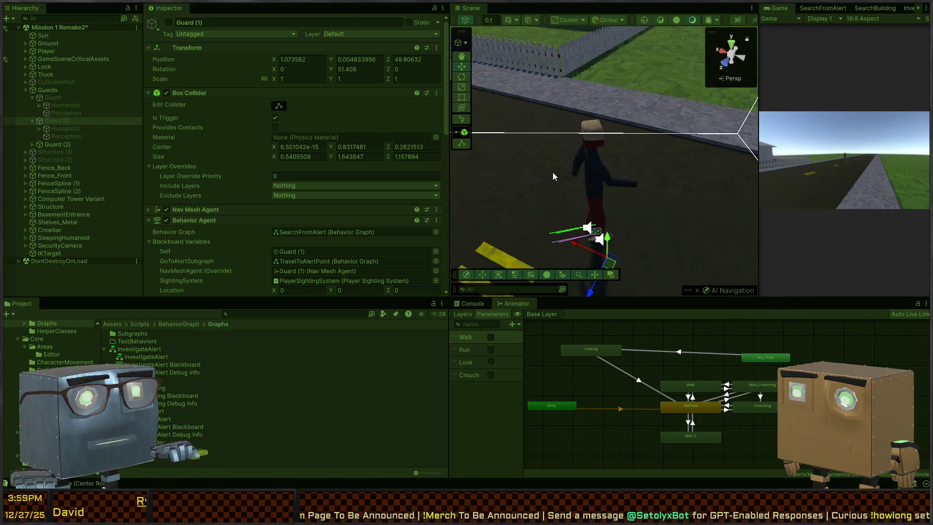
Select Guard (2) and tick its Nav Mesh Agent checkbox
{"action": "mouse_move", "coordinate": [552, 173]}
{"action": "left_mouse_down"}
{"action": "mouse_move", "coordinate": [660, 170]}
{"action": "mouse_move", "coordinate": [491, 132]}
{"action": "left_mouse_up"}
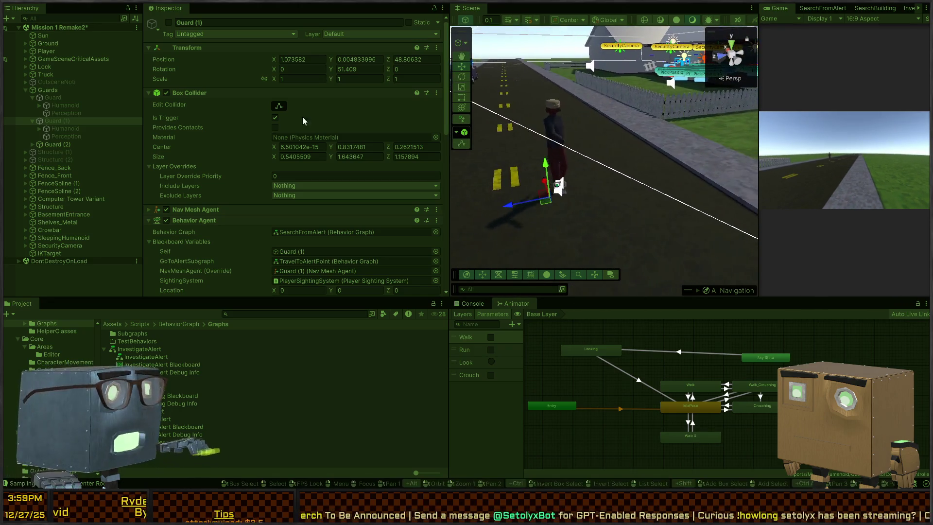
{"action": "scroll", "coordinate": [190, 139], "scroll_direction": "down", "scroll_amount": 5}
{"action": "scroll", "coordinate": [217, 129], "scroll_direction": "down", "scroll_amount": 12}
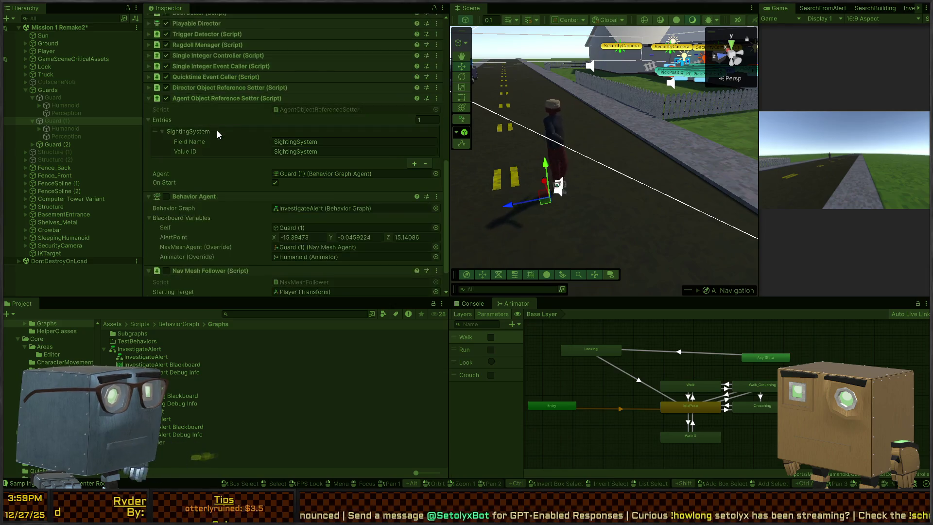
{"action": "scroll", "coordinate": [198, 145], "scroll_direction": "up", "scroll_amount": 12}
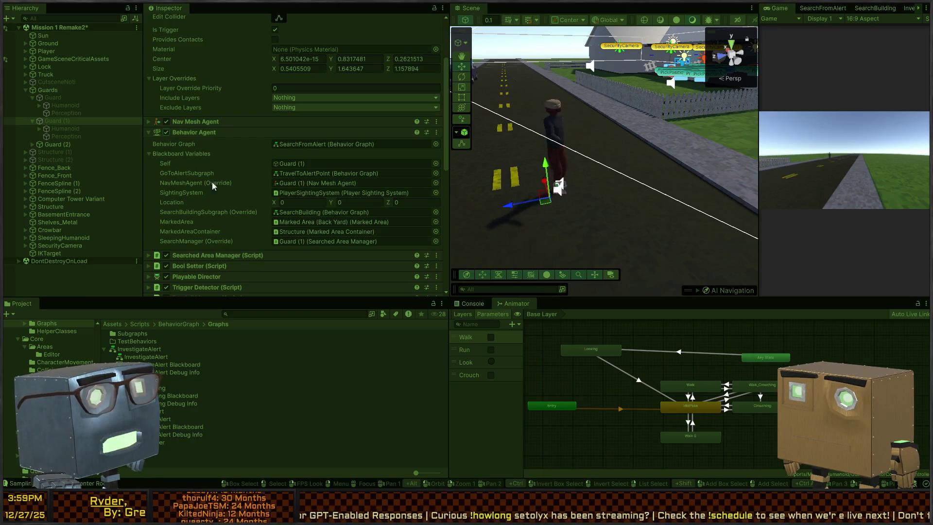
{"action": "left_click", "coordinate": [46, 145]}
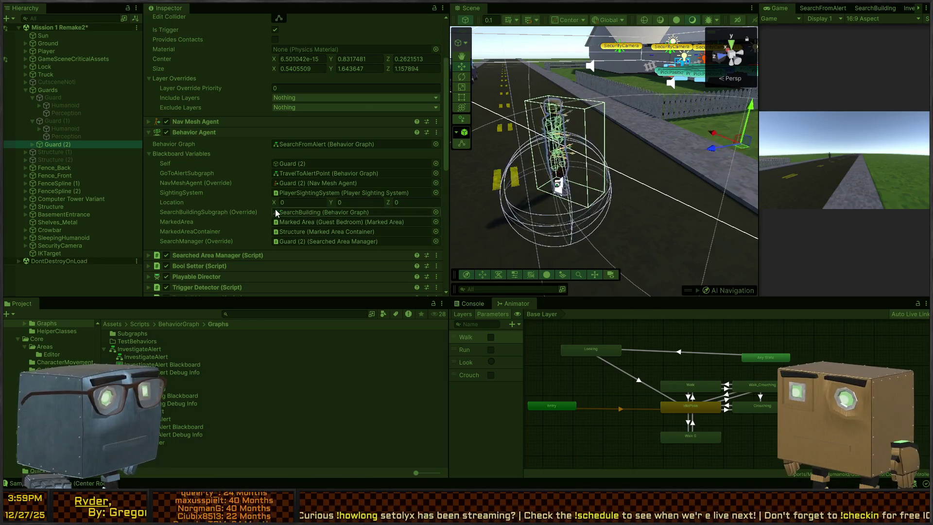
{"action": "scroll", "coordinate": [243, 190], "scroll_direction": "down", "scroll_amount": 3}
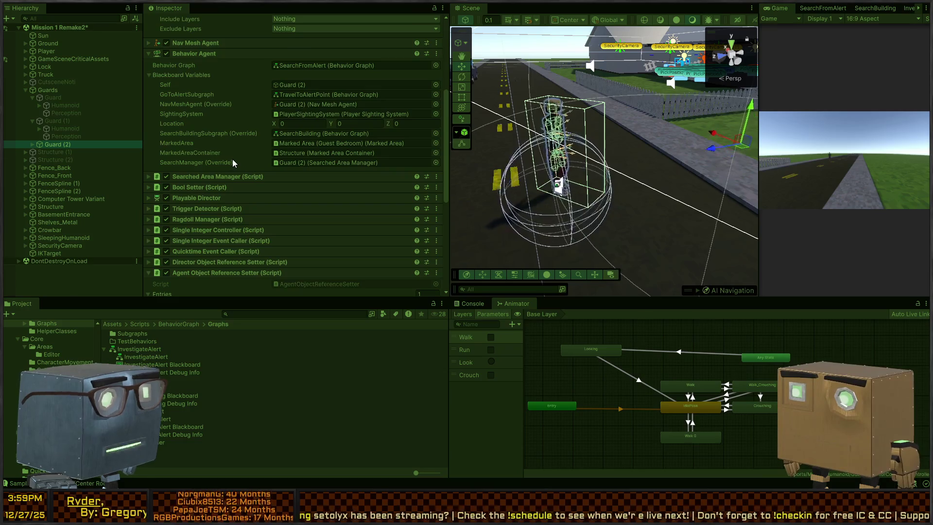
{"action": "scroll", "coordinate": [232, 159], "scroll_direction": "down", "scroll_amount": 2}
{"action": "scroll", "coordinate": [232, 164], "scroll_direction": "up", "scroll_amount": 7}
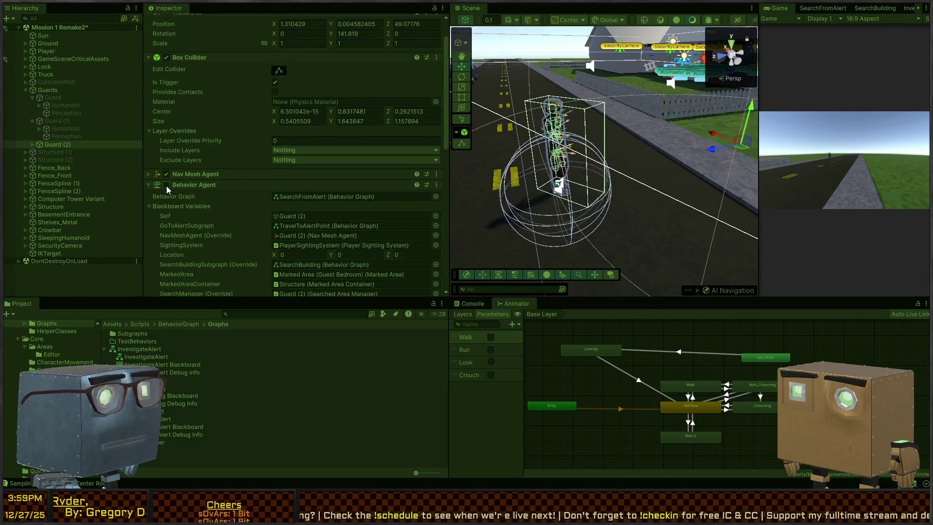
{"action": "left_click", "coordinate": [166, 174]}
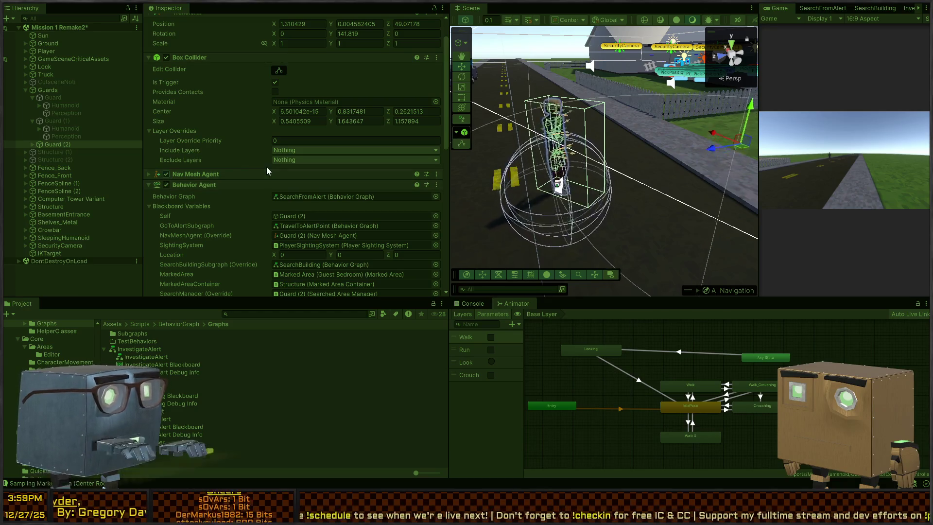
{"action": "scroll", "coordinate": [252, 166], "scroll_direction": "down", "scroll_amount": 6}
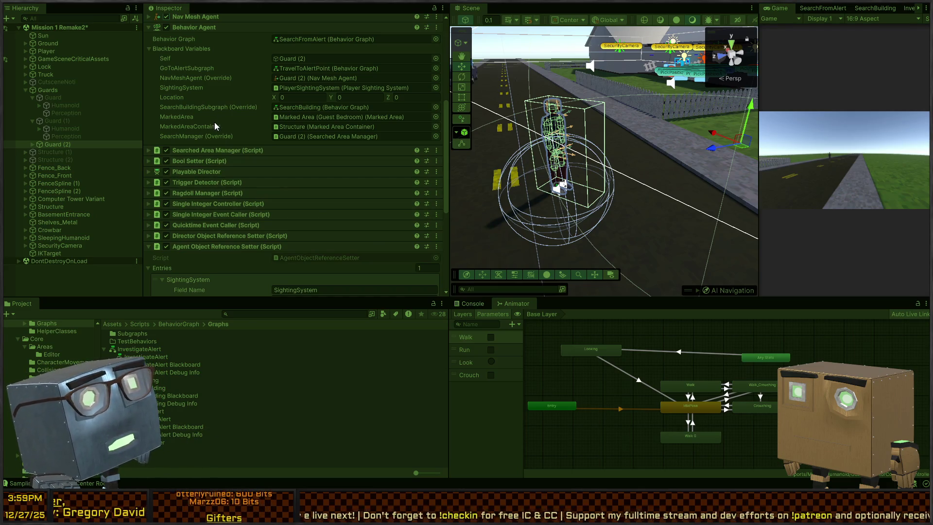
{"action": "scroll", "coordinate": [215, 123], "scroll_direction": "up", "scroll_amount": 3}
Open the SearchFromAlert behavior graph, collapse its Blackboard, and debug it on Guard (2)
{"action": "left_click", "coordinate": [825, 9]}
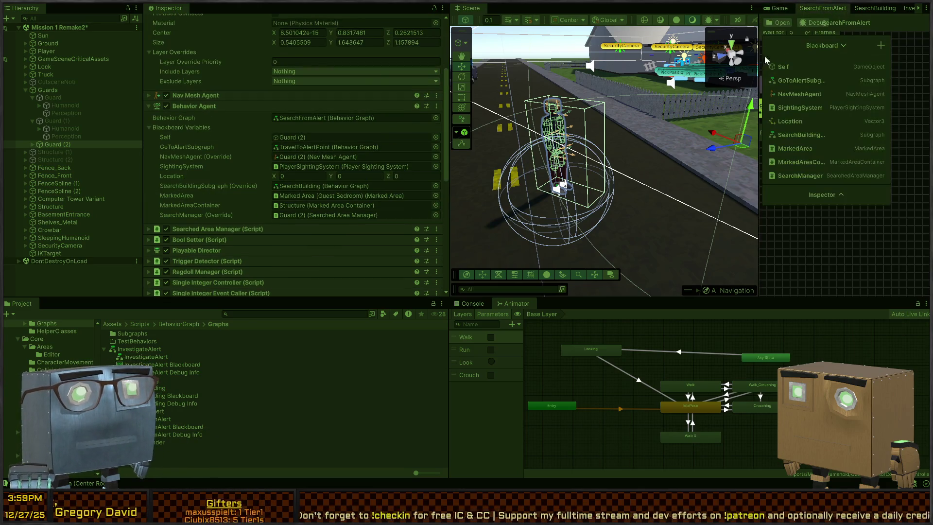
{"action": "left_click_drag", "start_coordinate": [756, 72], "coordinate": [539, 67]}
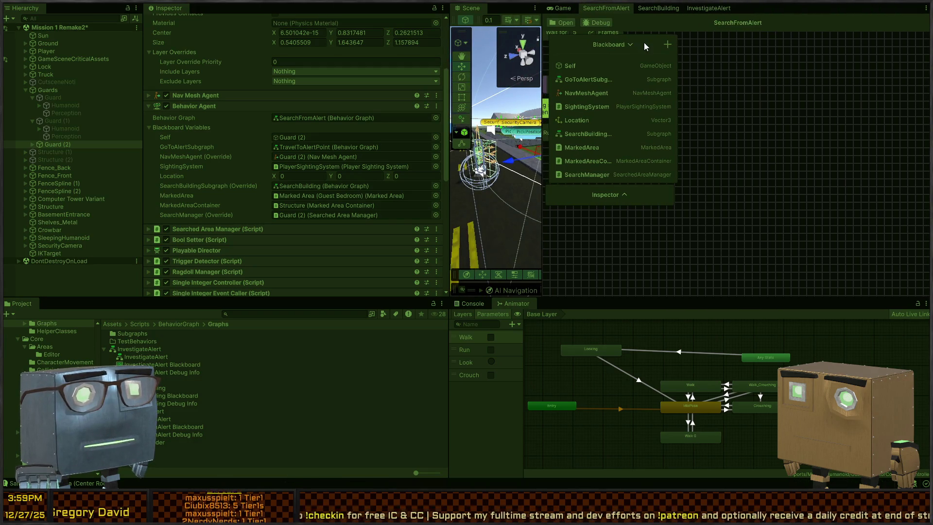
{"action": "left_click", "coordinate": [629, 44]}
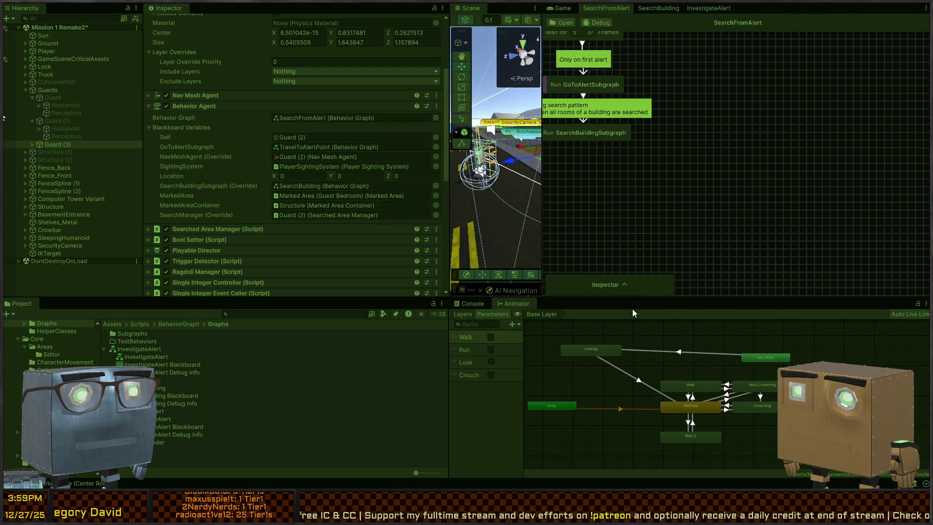
{"action": "left_click", "coordinate": [592, 29]}
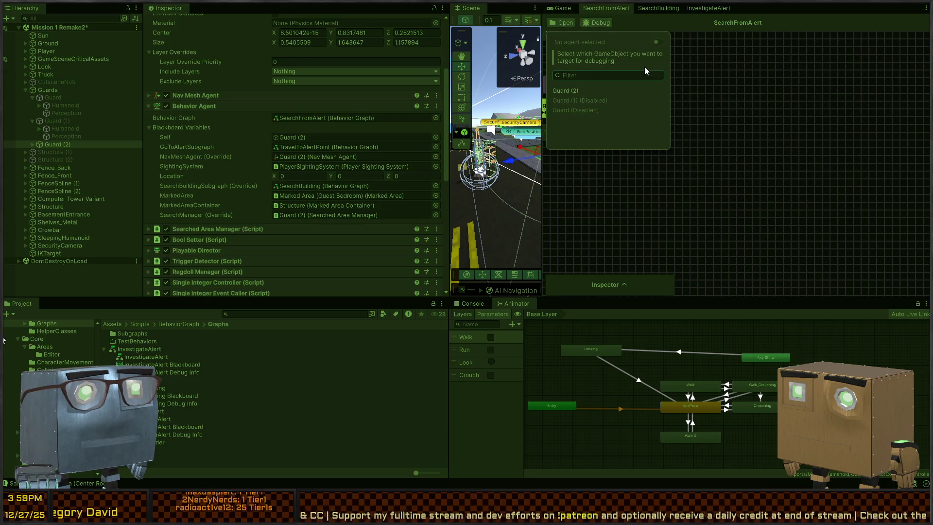
{"action": "left_click", "coordinate": [593, 87]}
{"action": "key", "text": "a"}
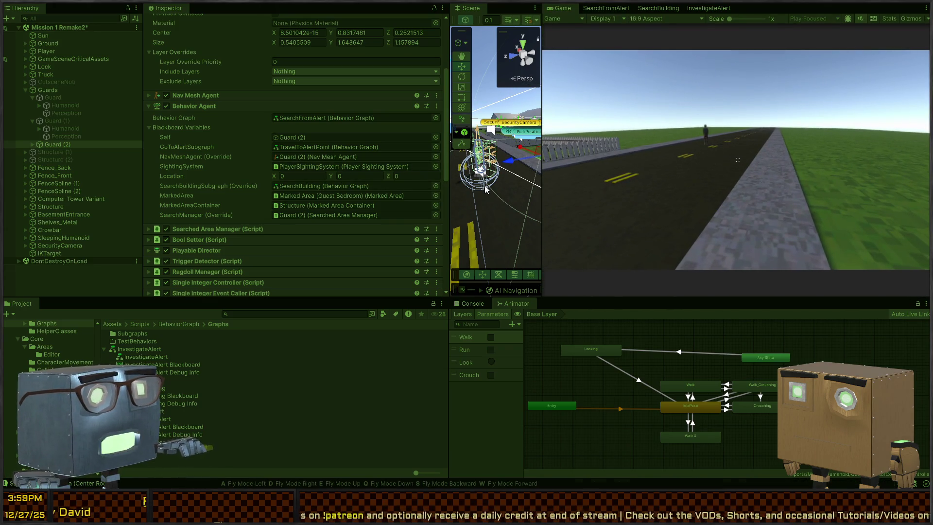
Fly the maximized Scene view along the road to the Player, then restore the layout
{"action": "key", "text": "shift+space"}
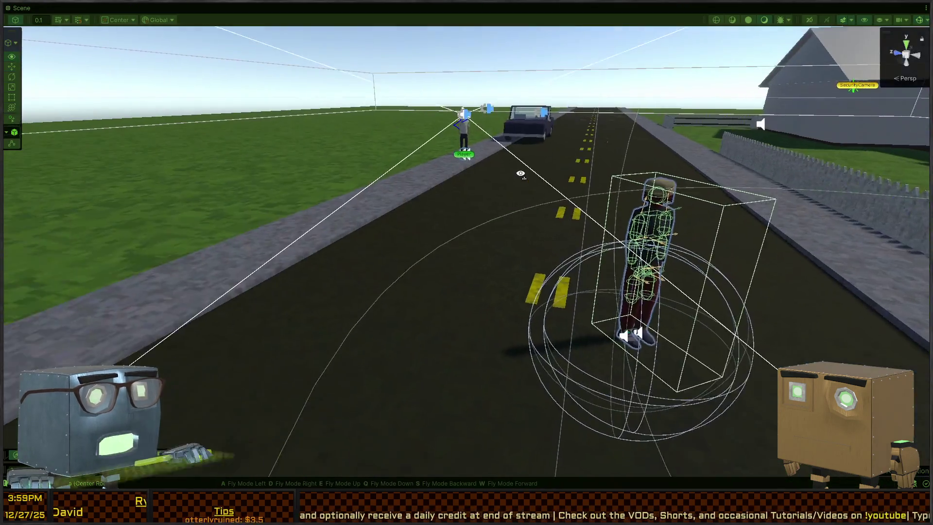
{"action": "mouse_move", "coordinate": [521, 173]}
{"action": "left_mouse_down"}
{"action": "mouse_move", "coordinate": [646, 210]}
{"action": "mouse_move", "coordinate": [585, 206]}
{"action": "left_mouse_up"}
{"action": "key", "text": "s"}
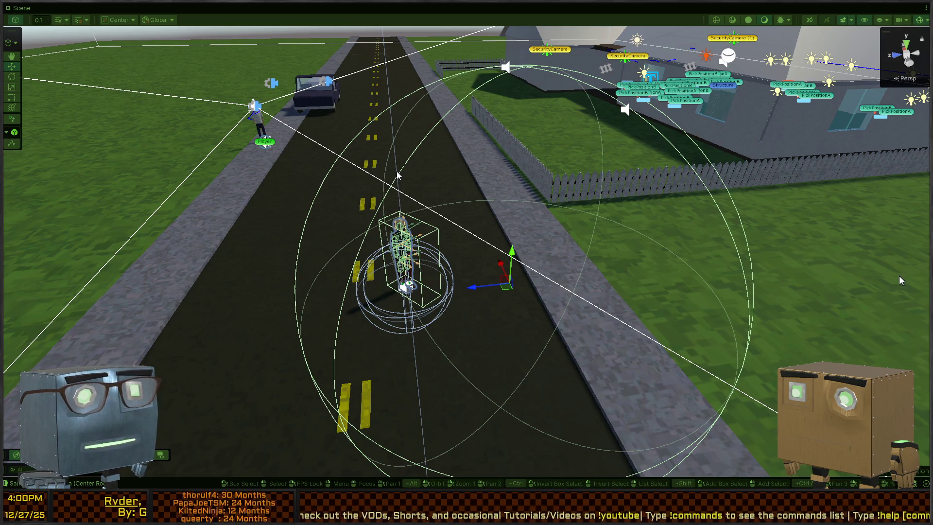
{"action": "left_click_drag", "start_coordinate": [504, 199], "coordinate": [487, 180], "text": "alt"}
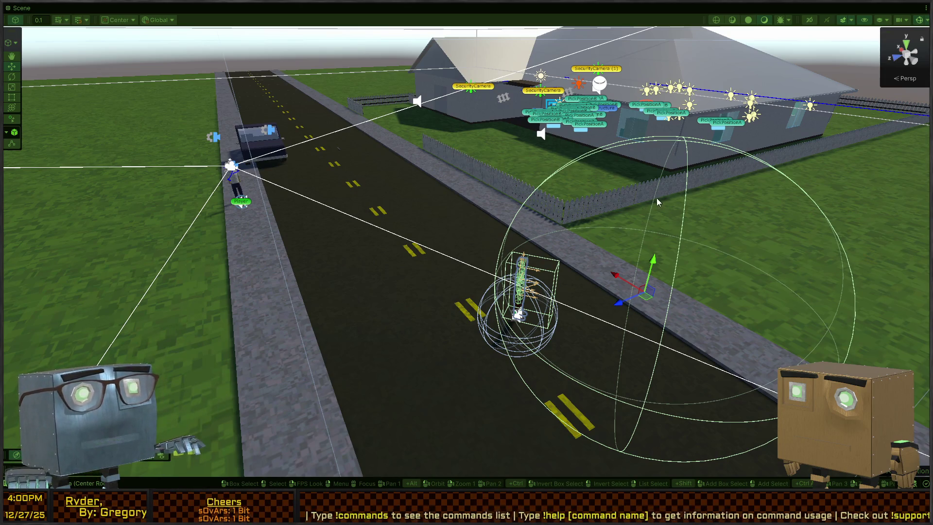
{"action": "mouse_move", "coordinate": [487, 180]}
{"action": "left_mouse_down"}
{"action": "mouse_move", "coordinate": [468, 166]}
{"action": "mouse_move", "coordinate": [797, 164]}
{"action": "mouse_move", "coordinate": [804, 154]}
{"action": "left_mouse_up"}
{"action": "left_click_drag", "start_coordinate": [409, 290], "coordinate": [409, 413]}
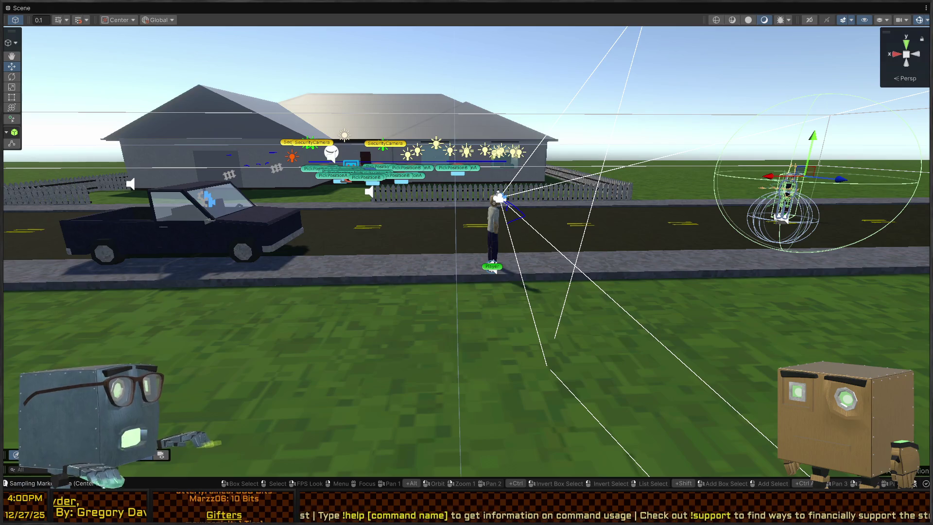
{"action": "key", "text": "shift+space"}
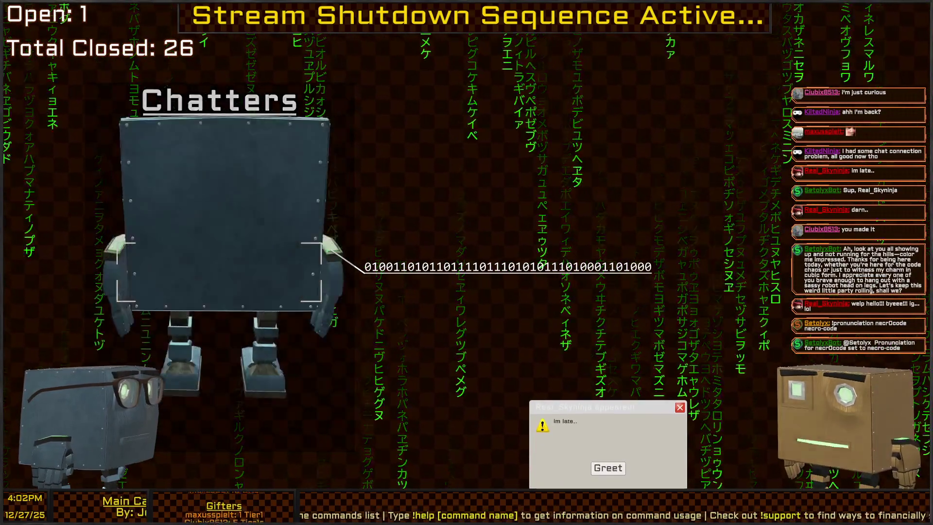
Greet the latecomer in the arrival popup to close it
{"action": "left_click", "coordinate": [608, 468]}
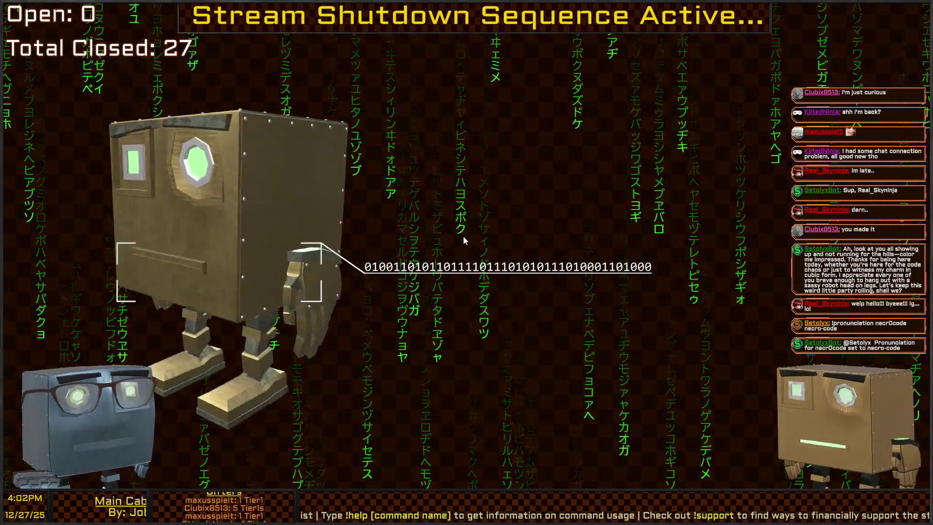